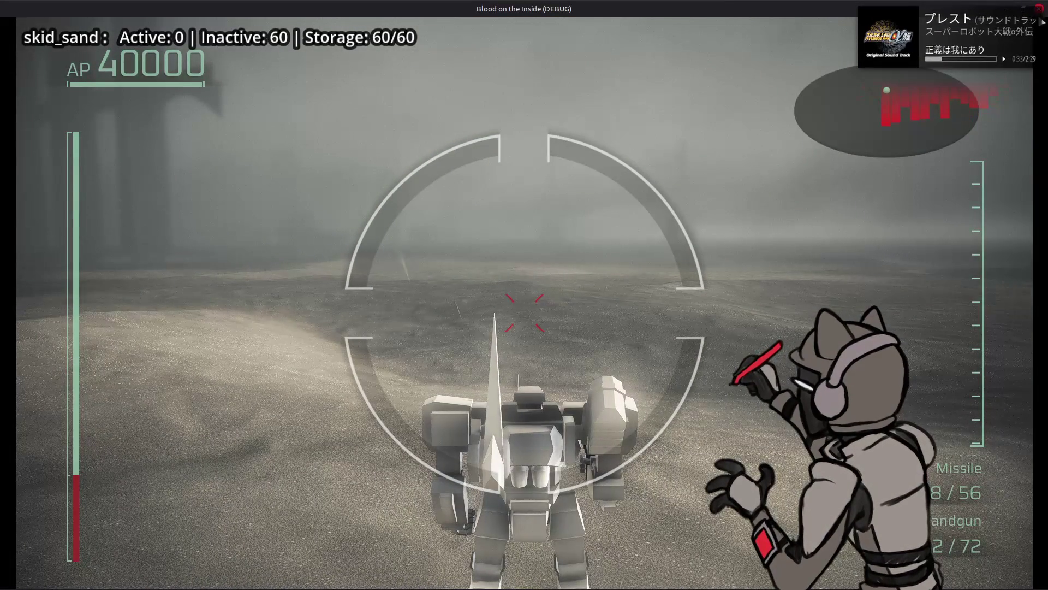
Stop the running game with F8, returning to dynamic_pool.gd in the editor.
key(F8)
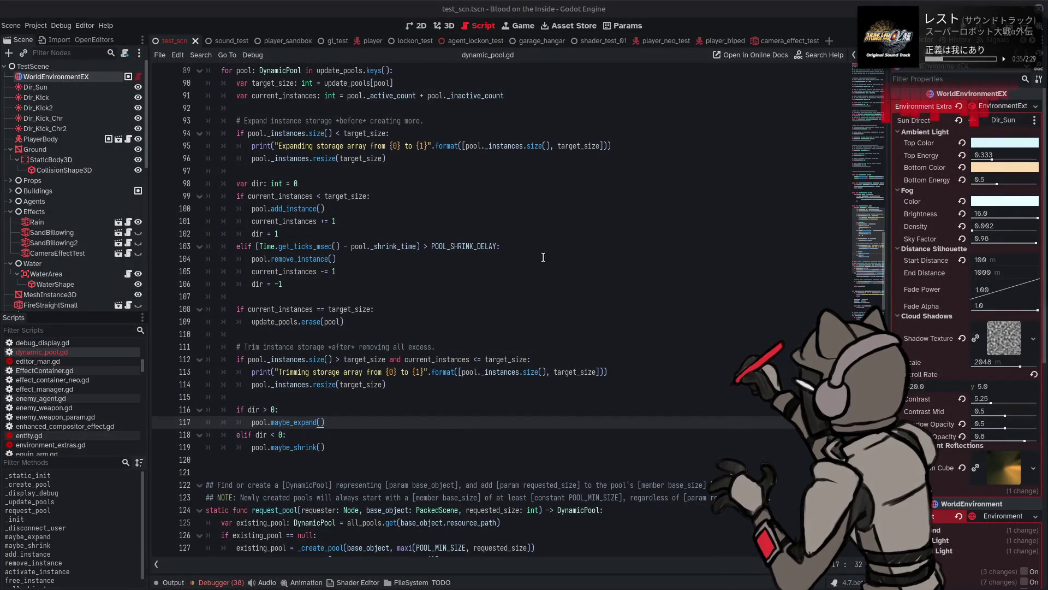
Review the debugger's 38 errors, then open quake_source_neo.gd from the Scripts list.
click(227, 582)
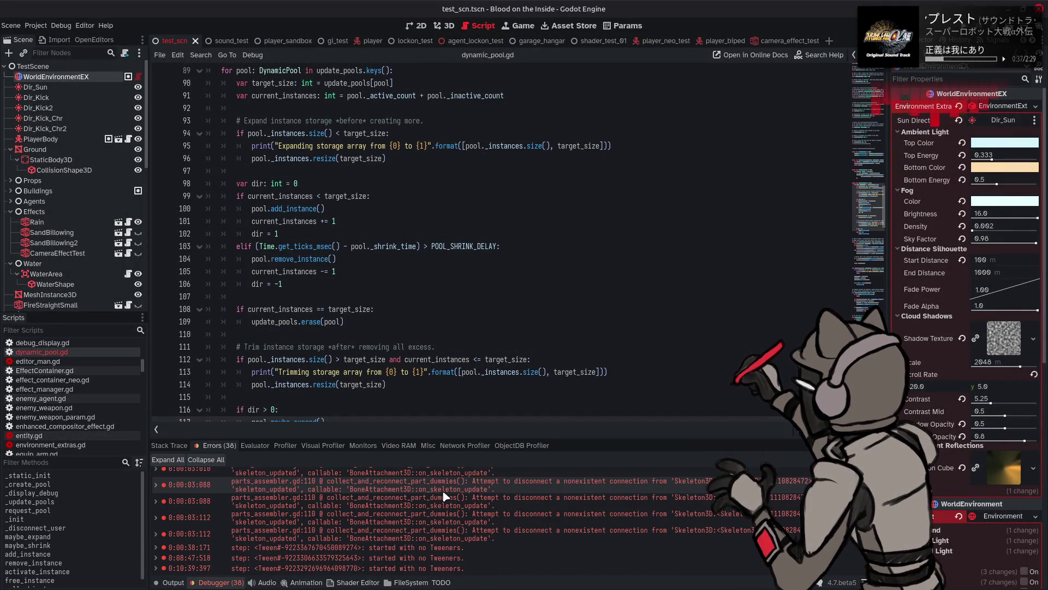
mouse_move(443, 496)
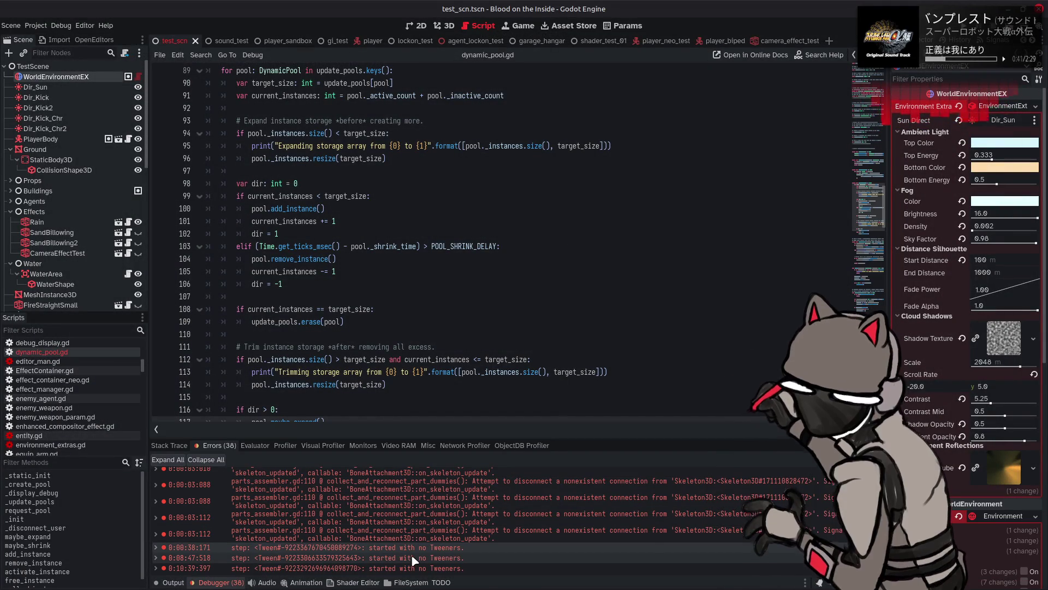
mouse_move(414, 561)
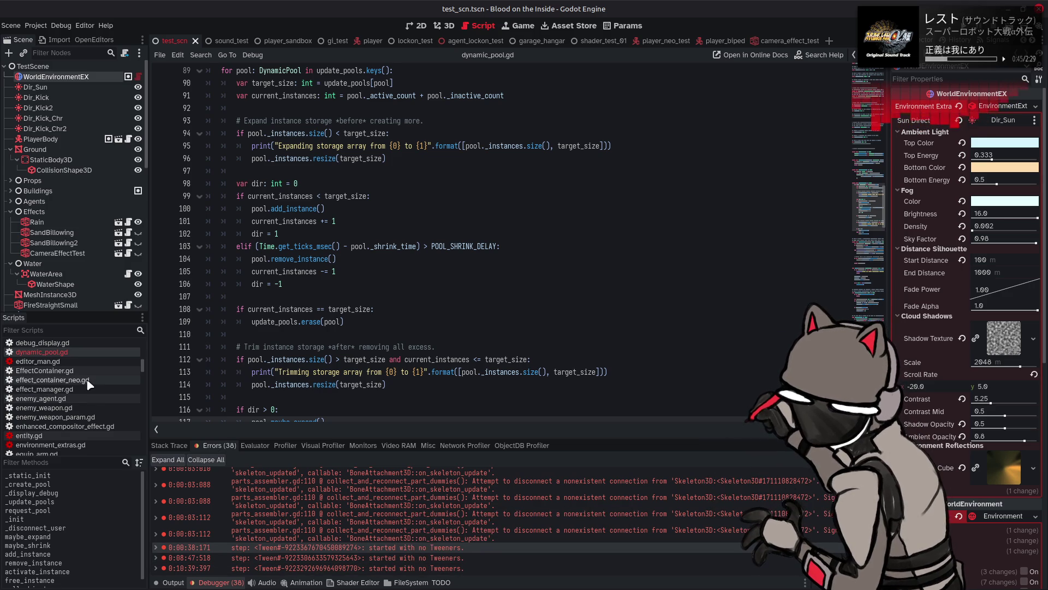
scroll(87, 385, down, 10)
scroll(87, 381, up, 5)
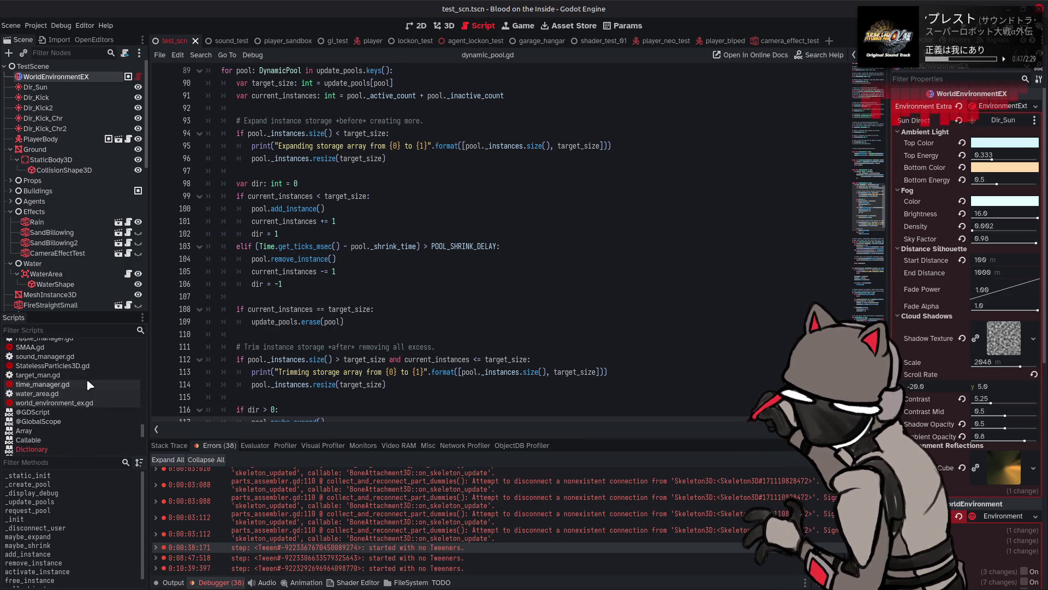
click(86, 405)
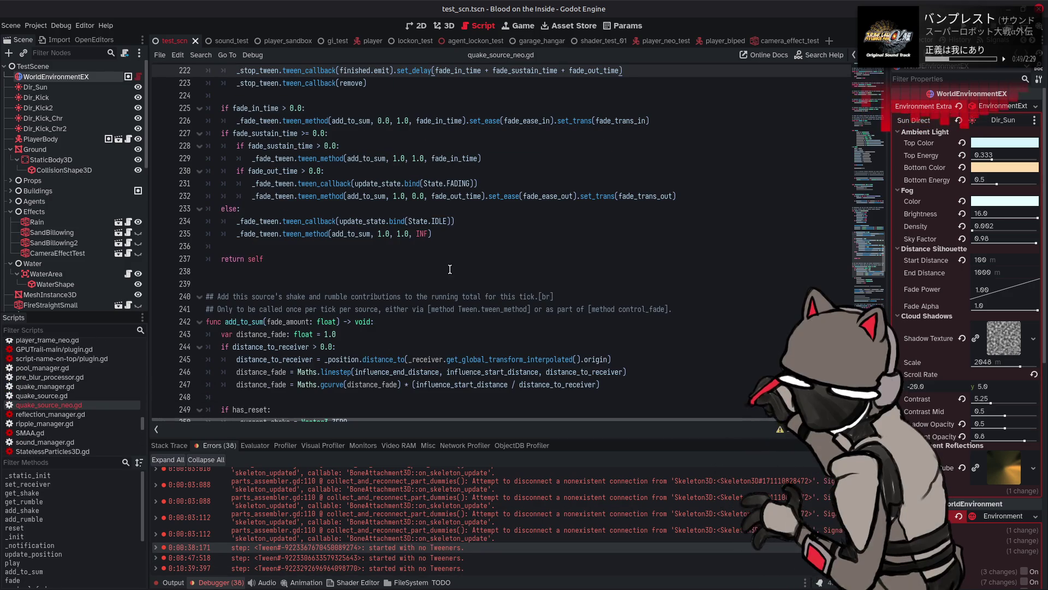
Scroll up through play()'s tween code and collapse the debugger panel.
scroll(450, 266, up, 3)
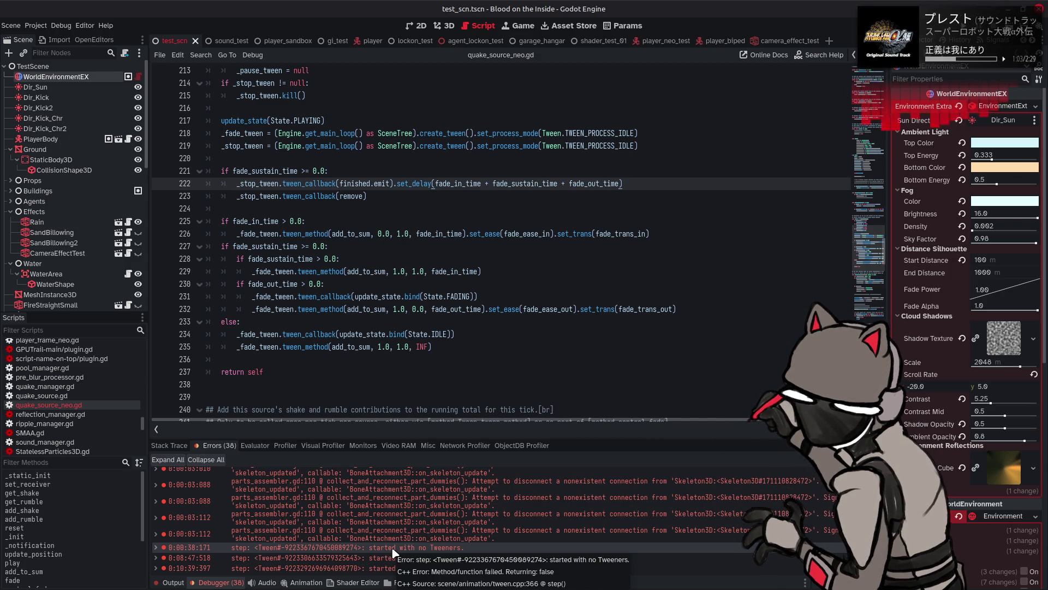
mouse_move(453, 294)
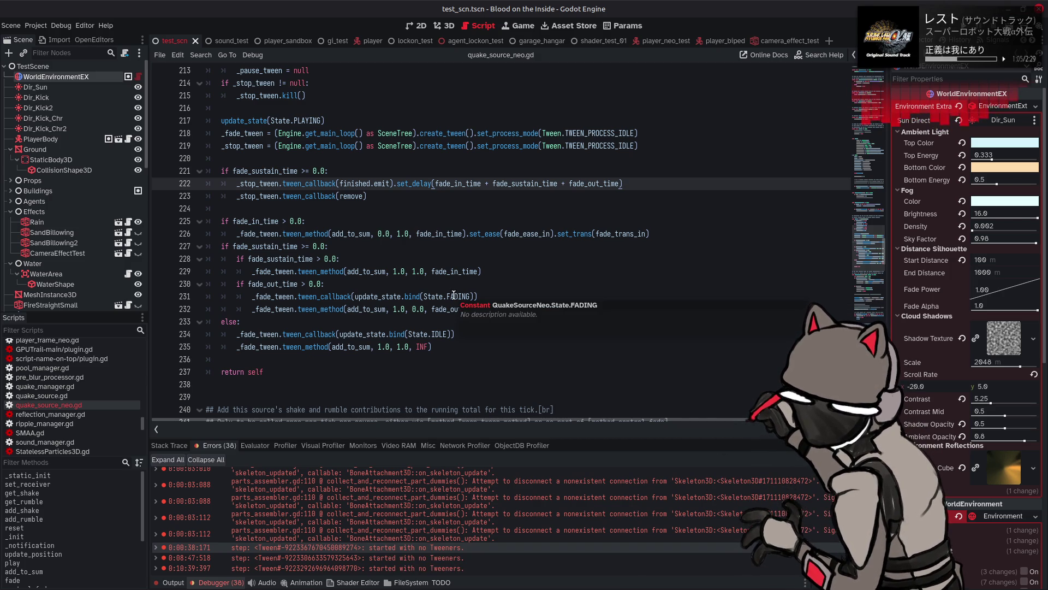
scroll(498, 270, up, 2)
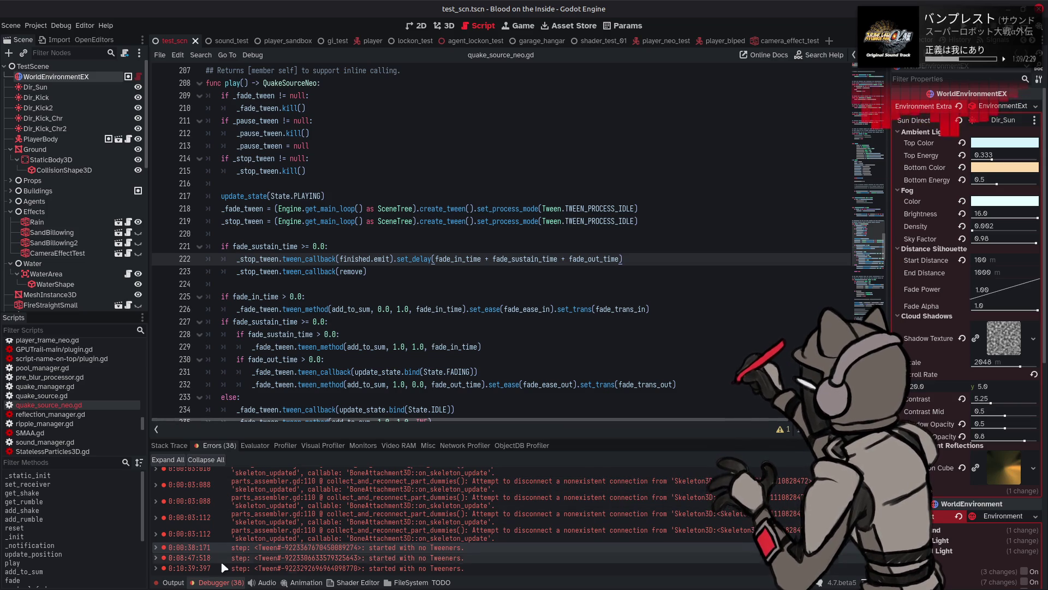
click(218, 582)
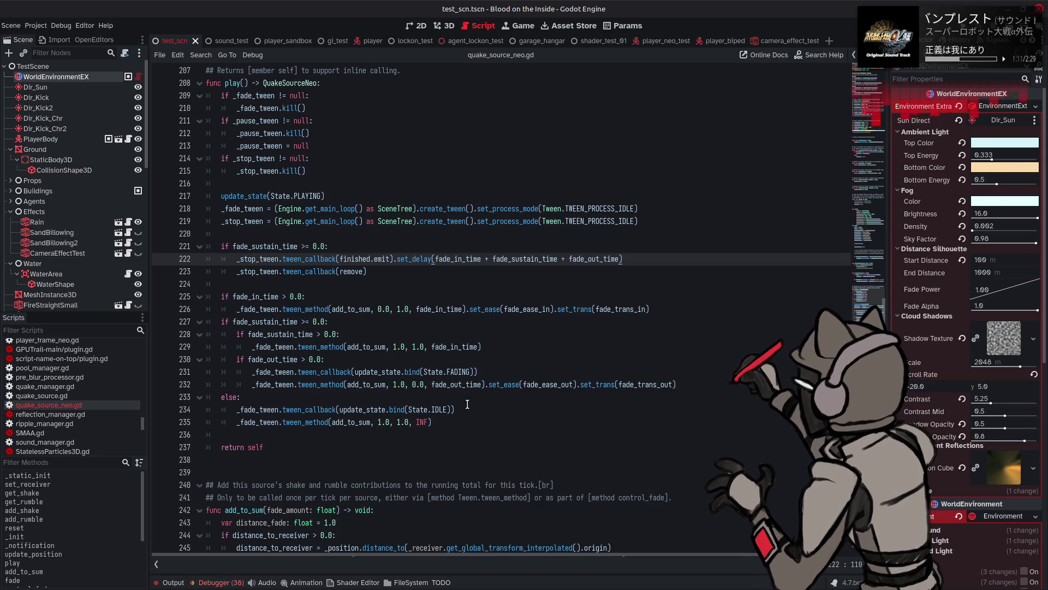
Show and hide the script's warnings, including the unused _debug_id on line 111.
scroll(520, 382, up, 1)
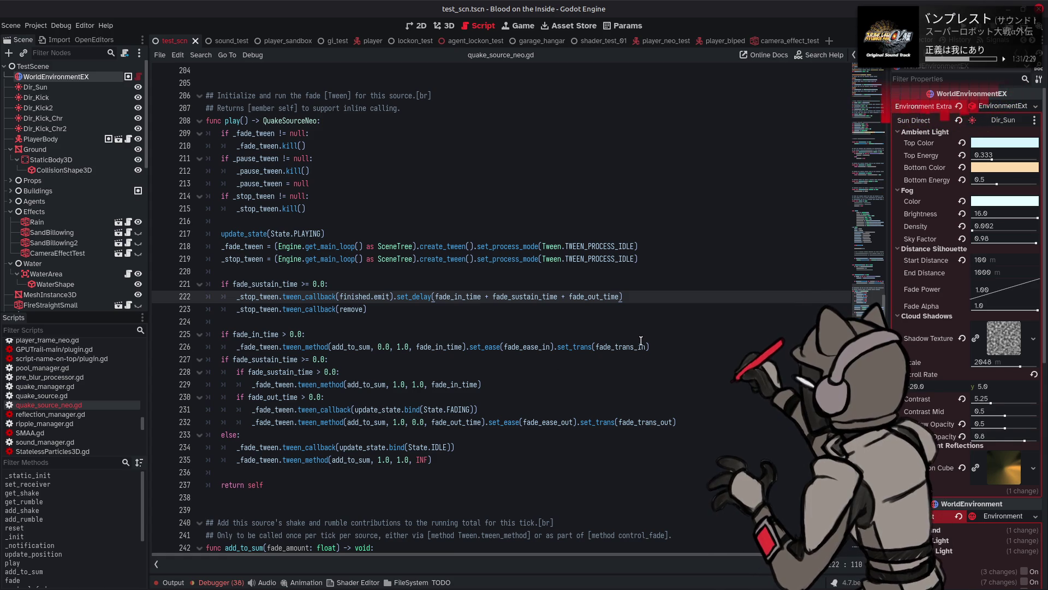
mouse_move(641, 340)
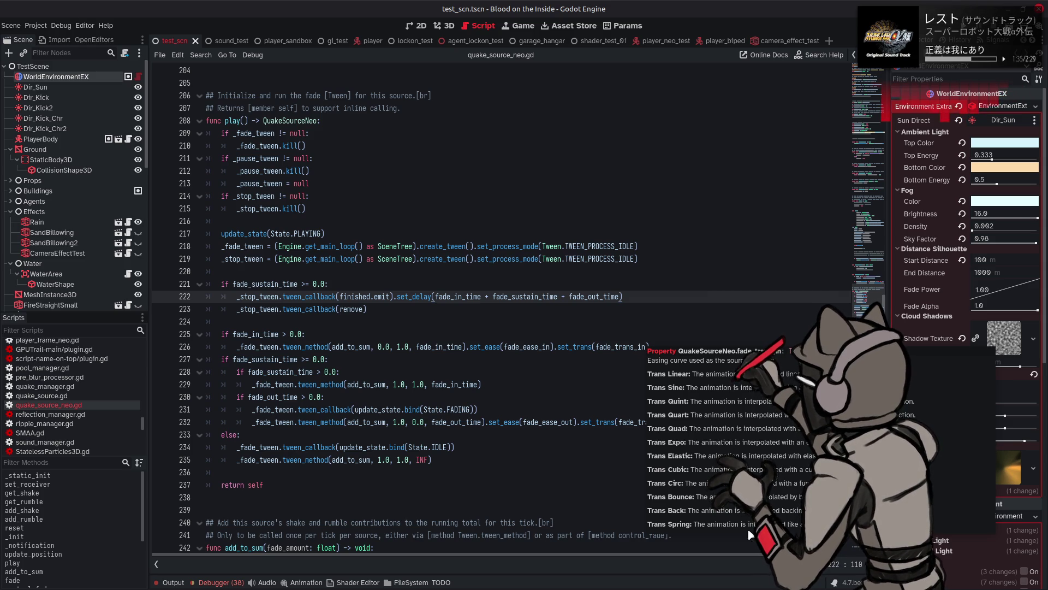
click(781, 564)
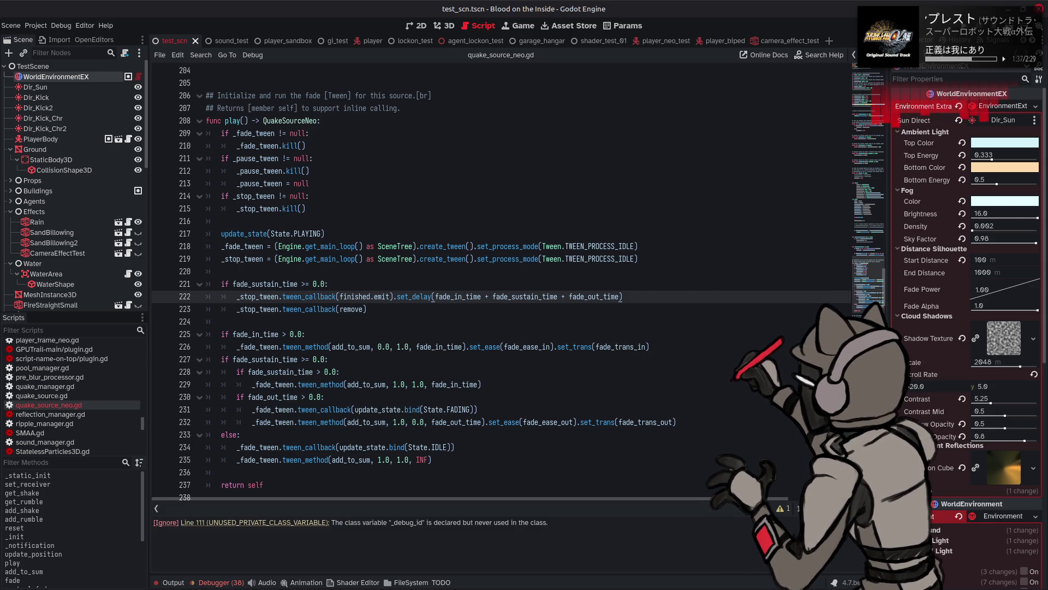
click(782, 510)
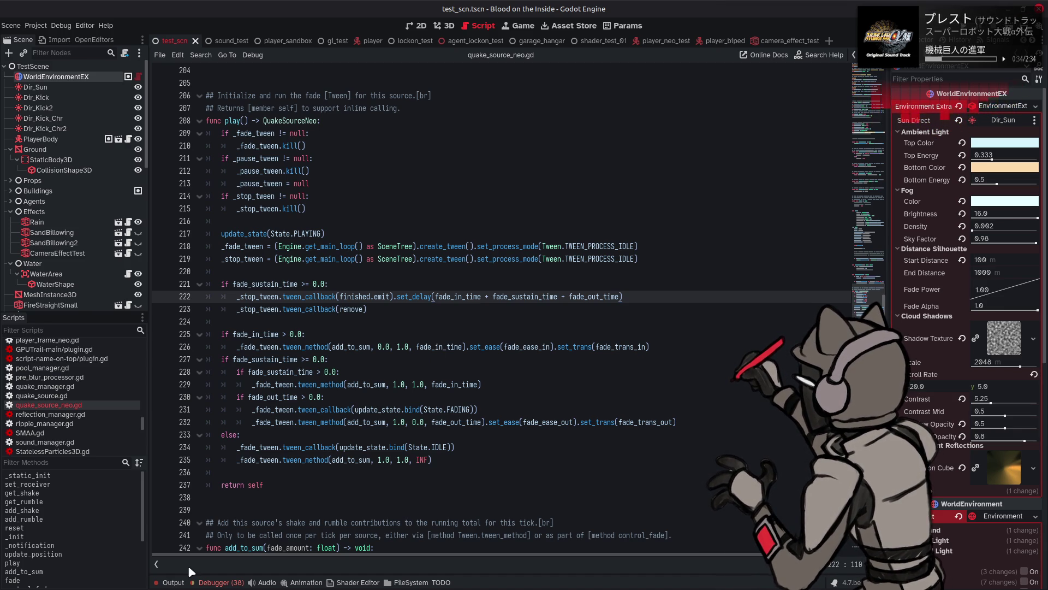
Open the Output log showing storage array messages and the plugin.gd type error.
click(174, 582)
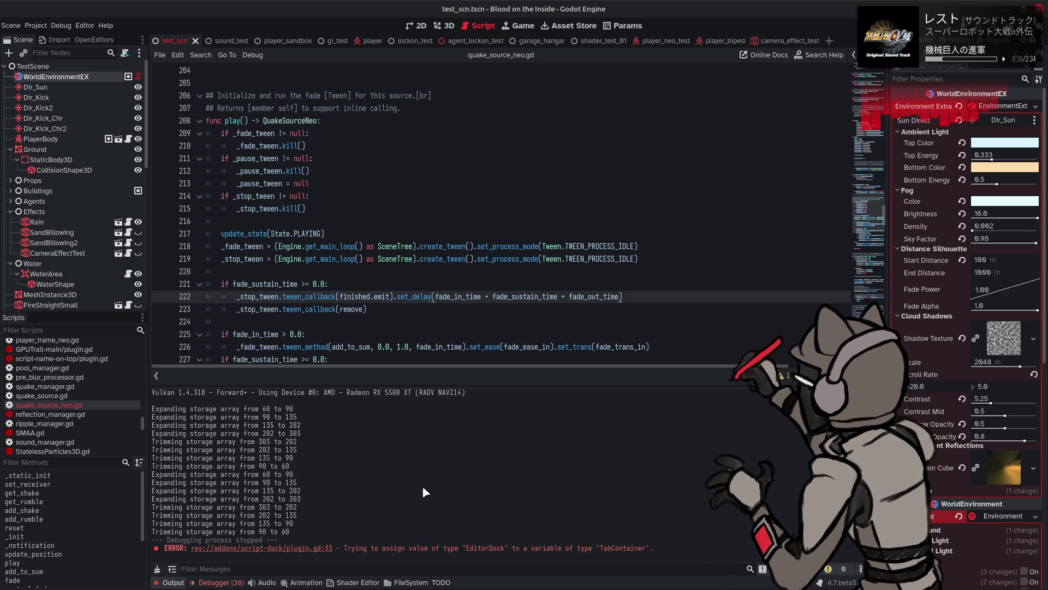
Switch to the Debugger and scroll through its 38 entries, including 'started with no Tweeners' errors.
click(216, 583)
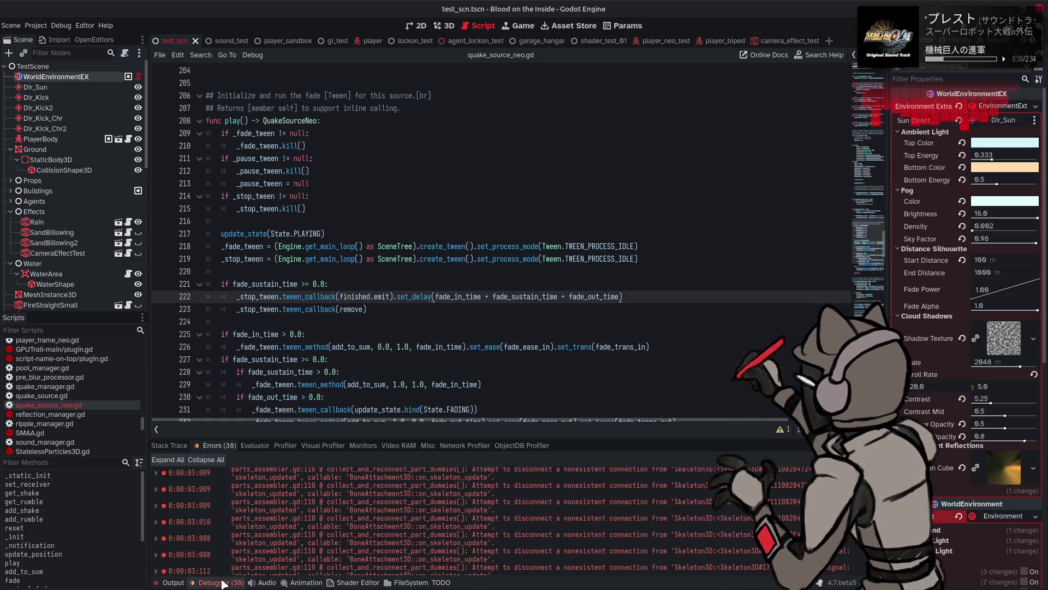
scroll(468, 526, down, 3)
mouse_move(465, 530)
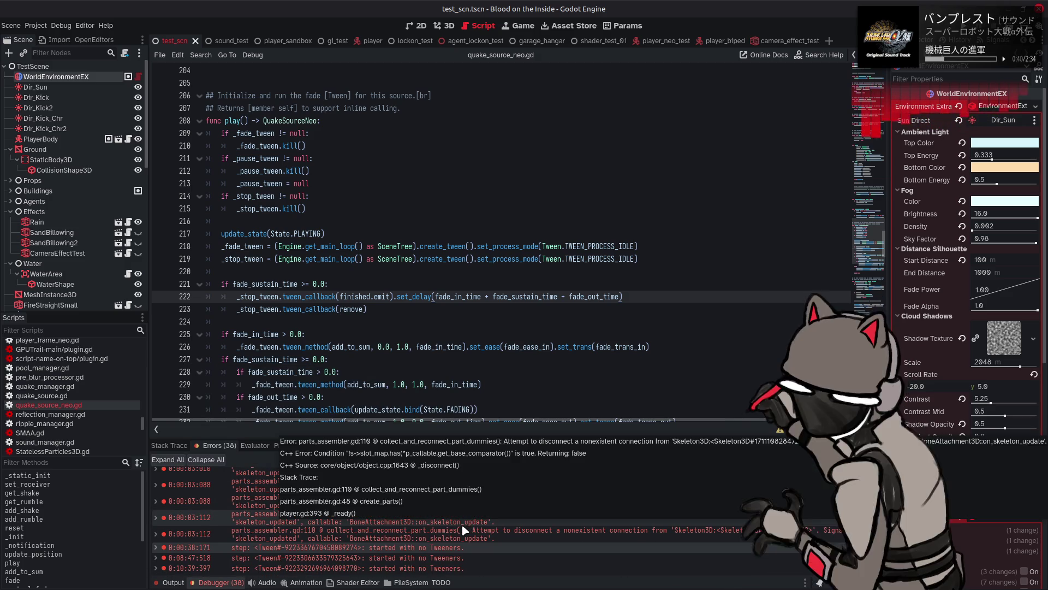
mouse_move(507, 550)
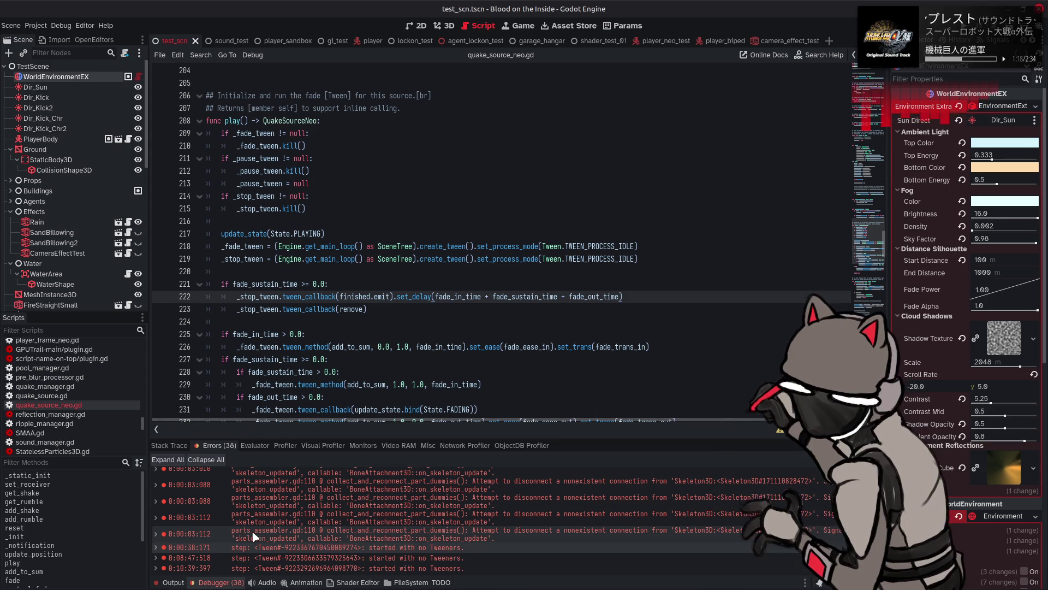
scroll(315, 537, up, 5)
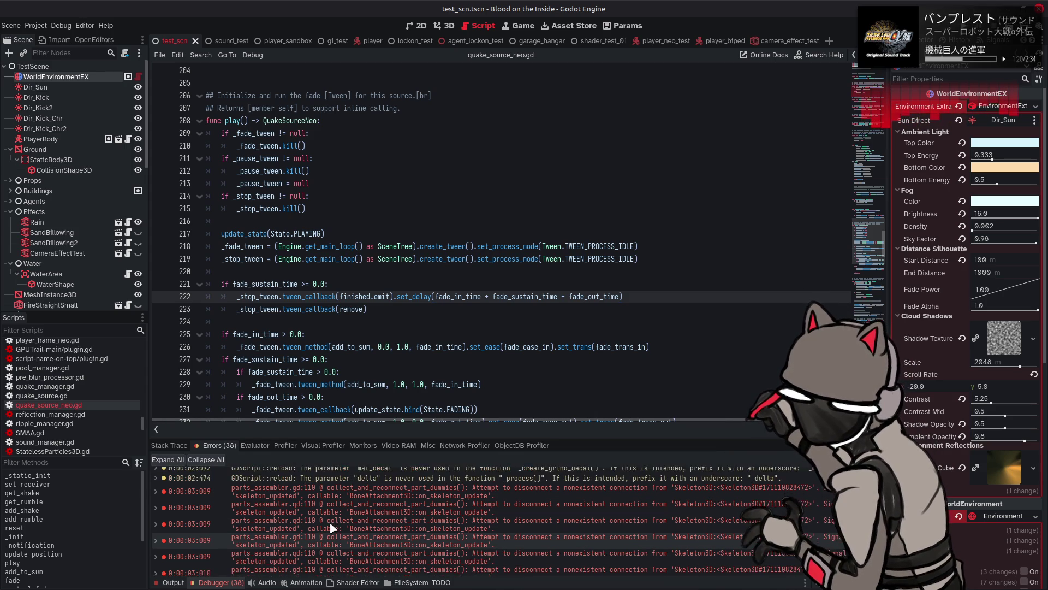
scroll(332, 527, up, 5)
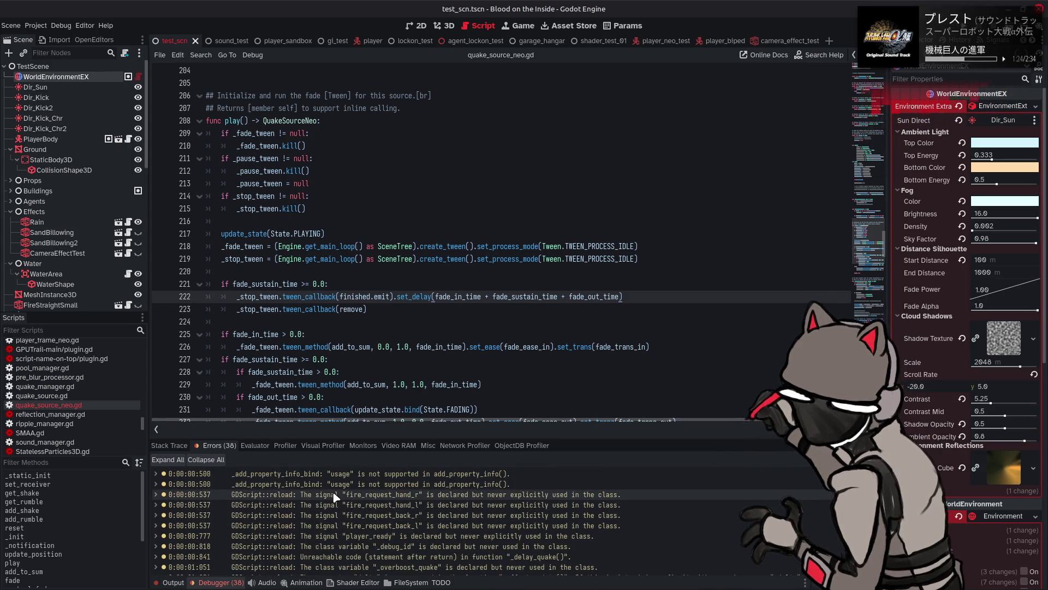
Jump to the unused fire_request_hand_l signal, then to _debug_id on line 111.
click(322, 505)
click(341, 546)
scroll(349, 540, down, 3)
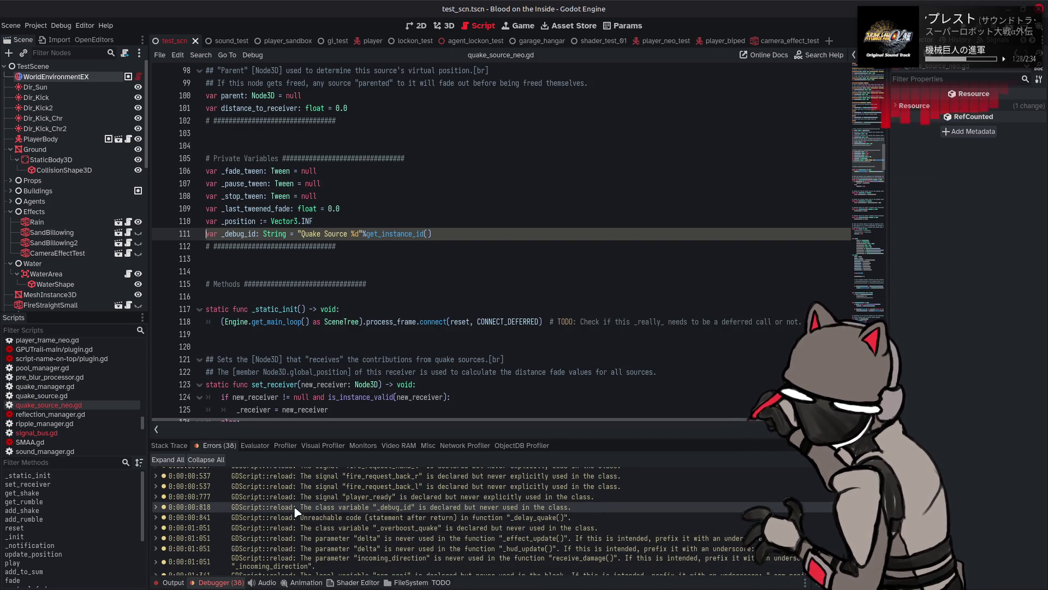
mouse_move(296, 510)
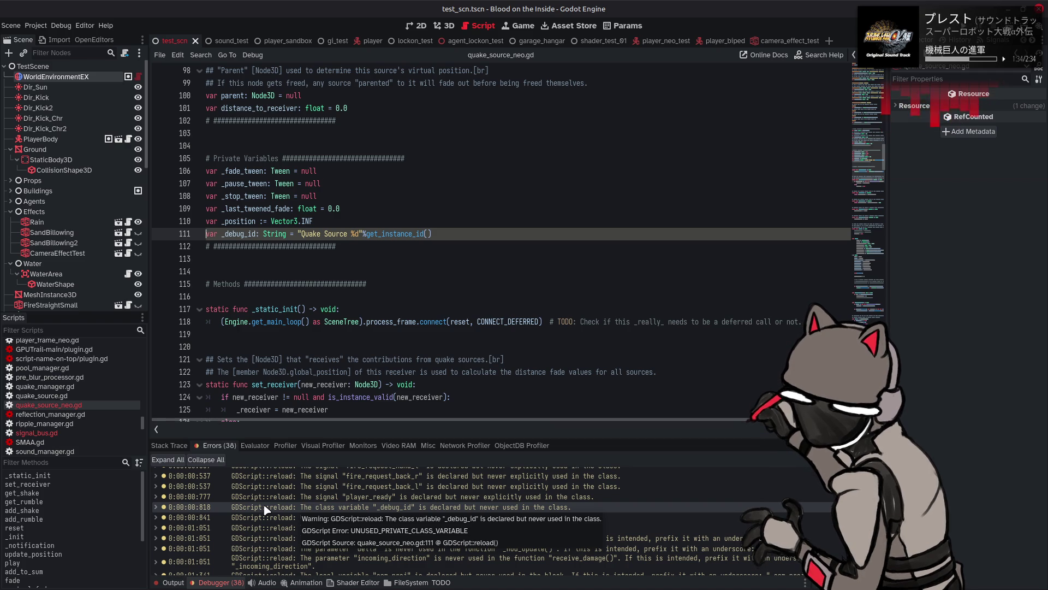
scroll(266, 509, down, 10)
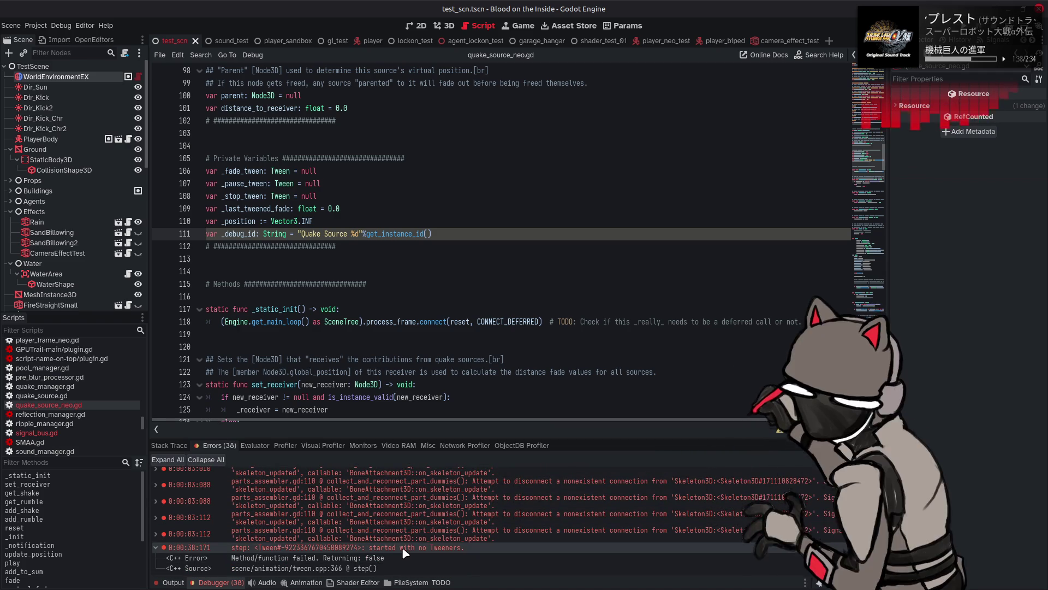
Expand and collapse the tween error's details, toggle warnings, and clear the error list.
double_click(403, 547)
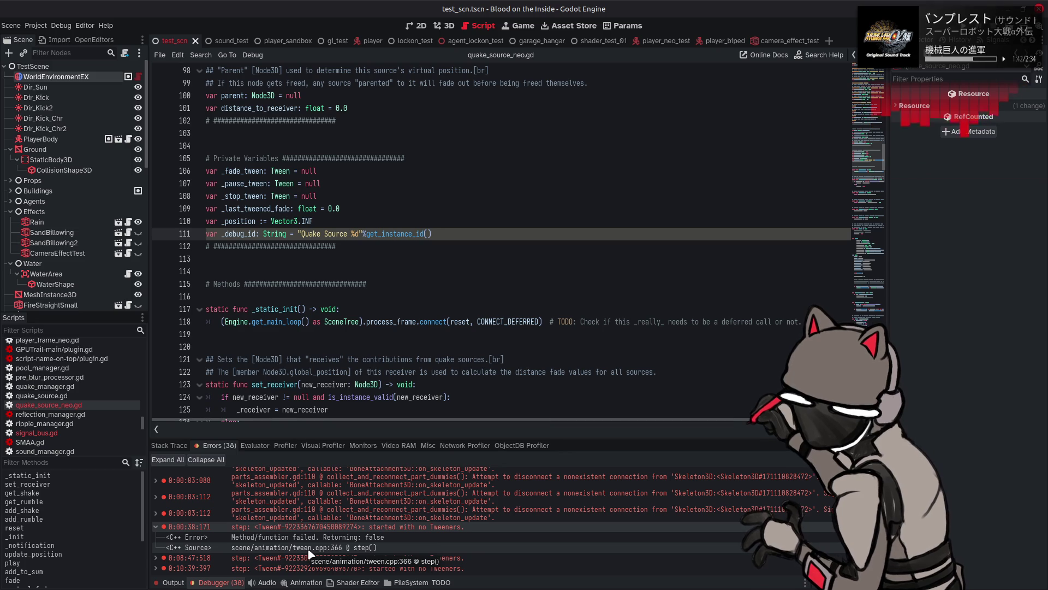
double_click(397, 530)
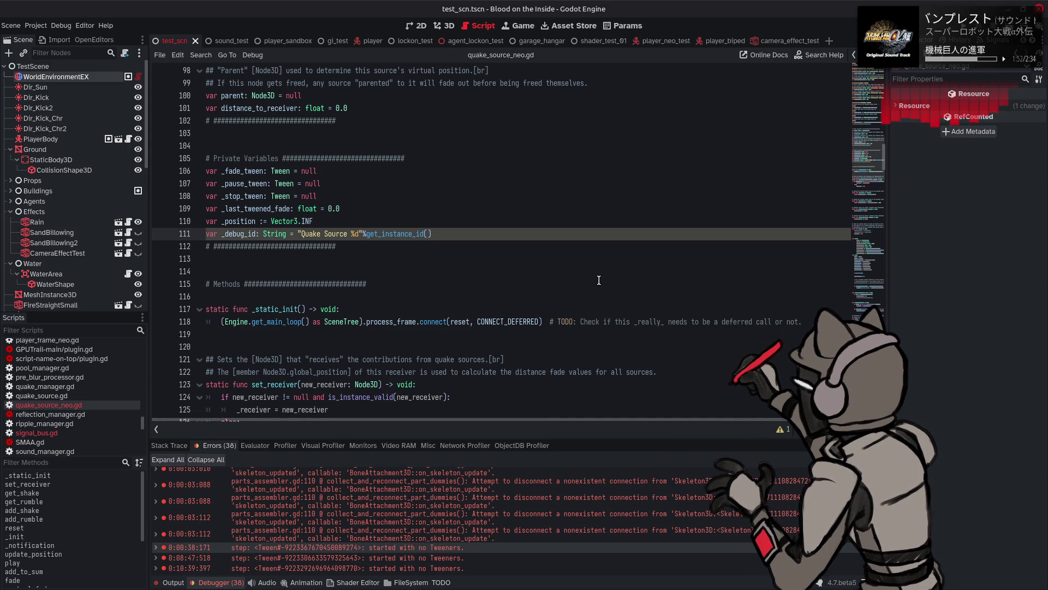
click(781, 430)
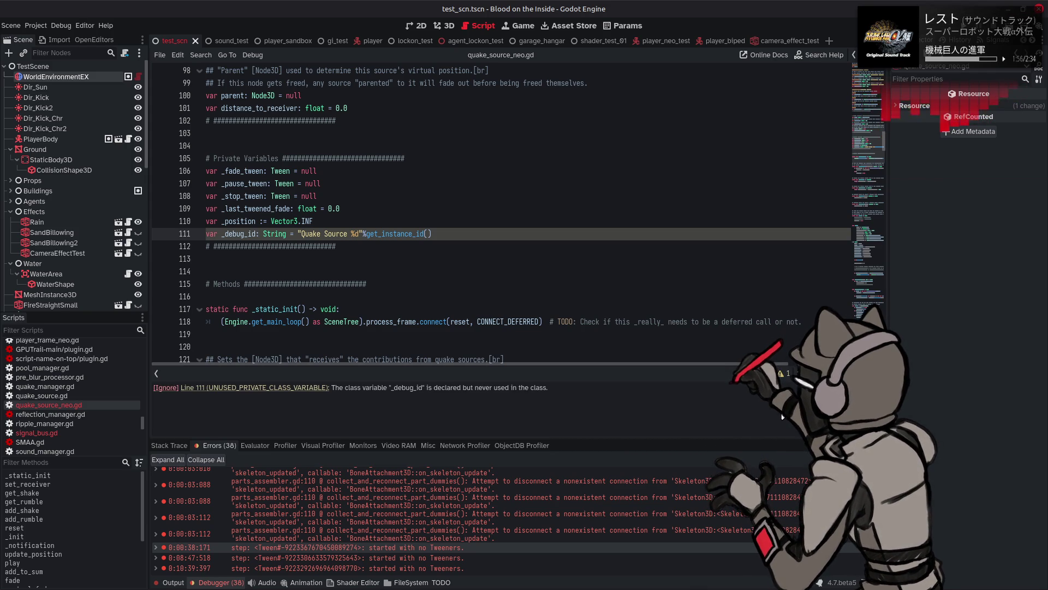
click(786, 373)
click(835, 459)
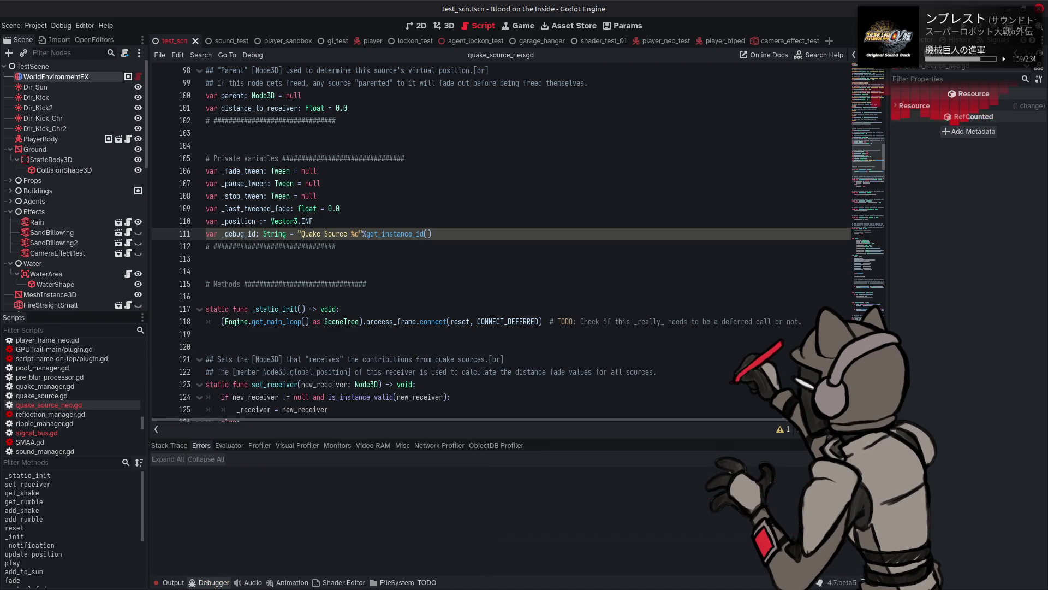
Close the debugger and scroll down through play()'s tween code.
click(210, 581)
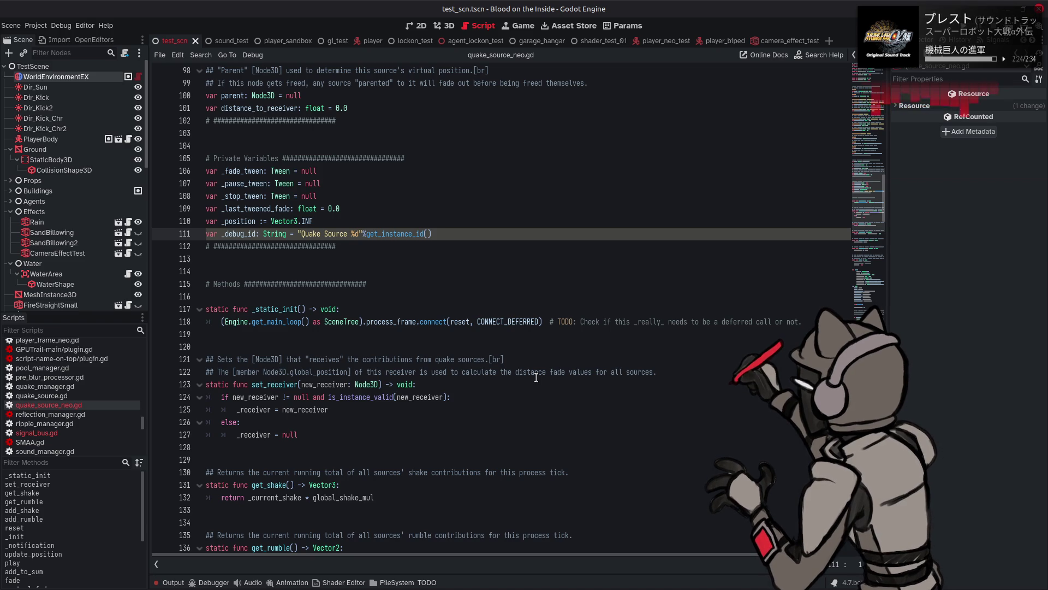
scroll(535, 376, down, 14)
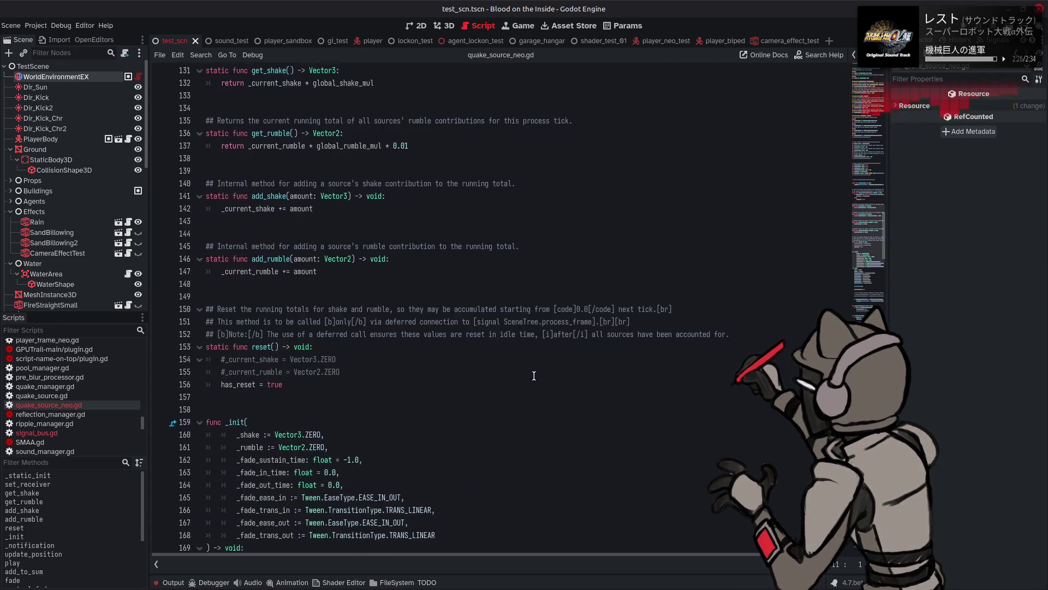
scroll(534, 376, down, 1)
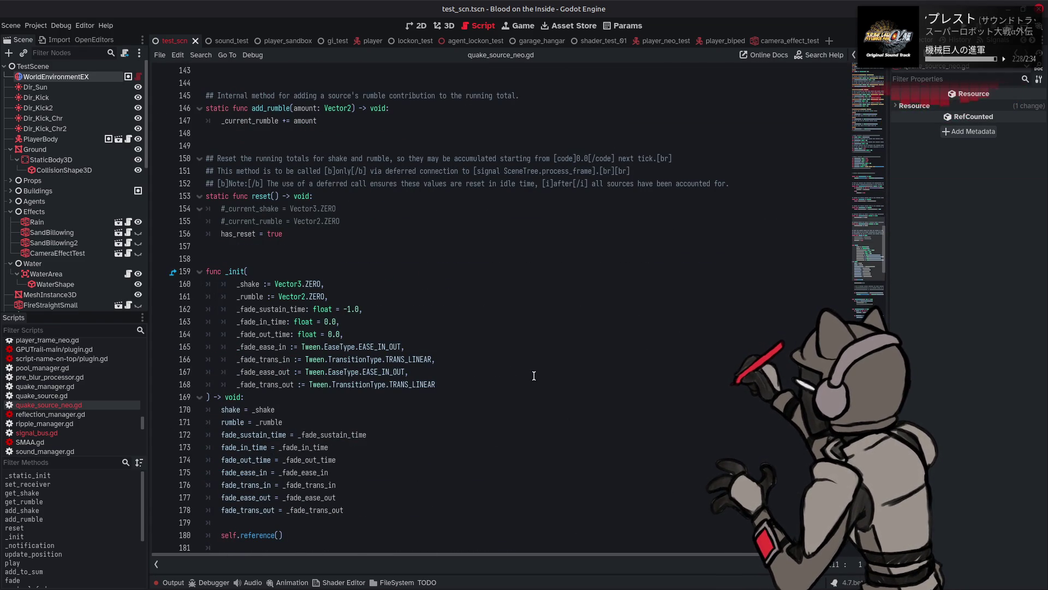
scroll(534, 376, down, 7)
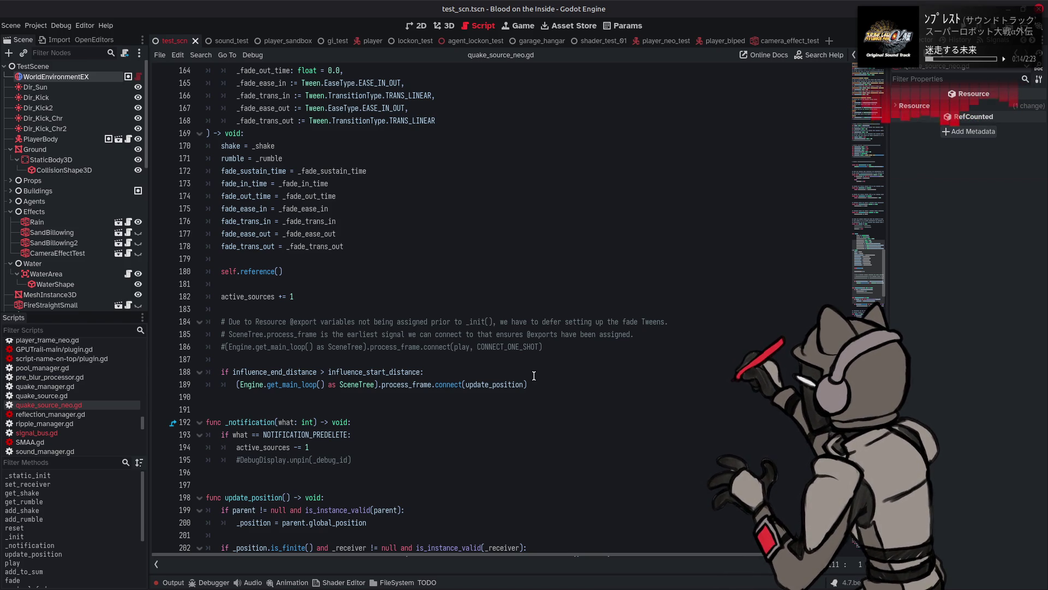
scroll(533, 375, down, 6)
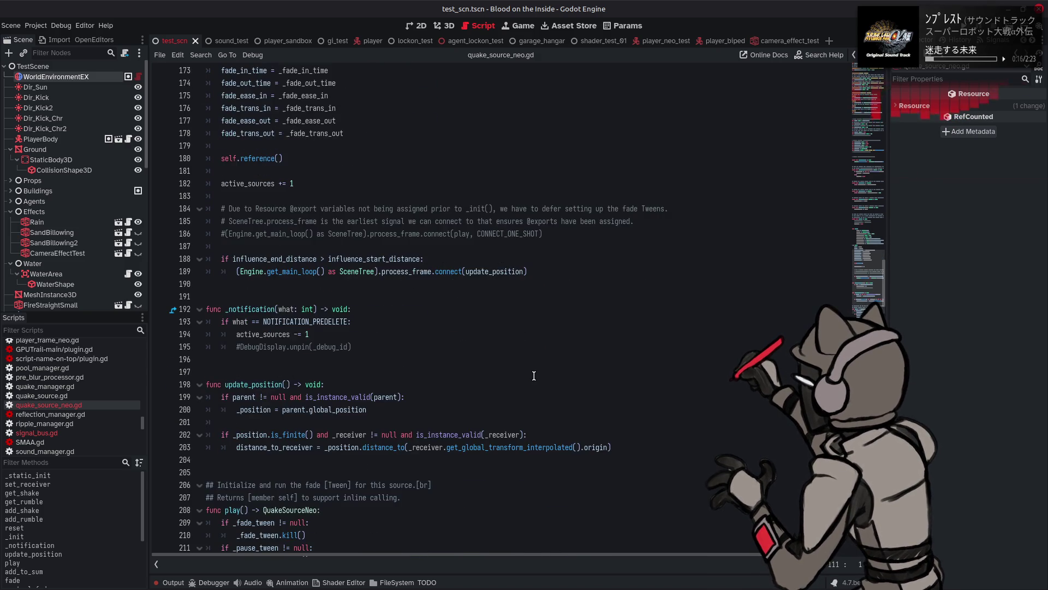
scroll(534, 376, down, 3)
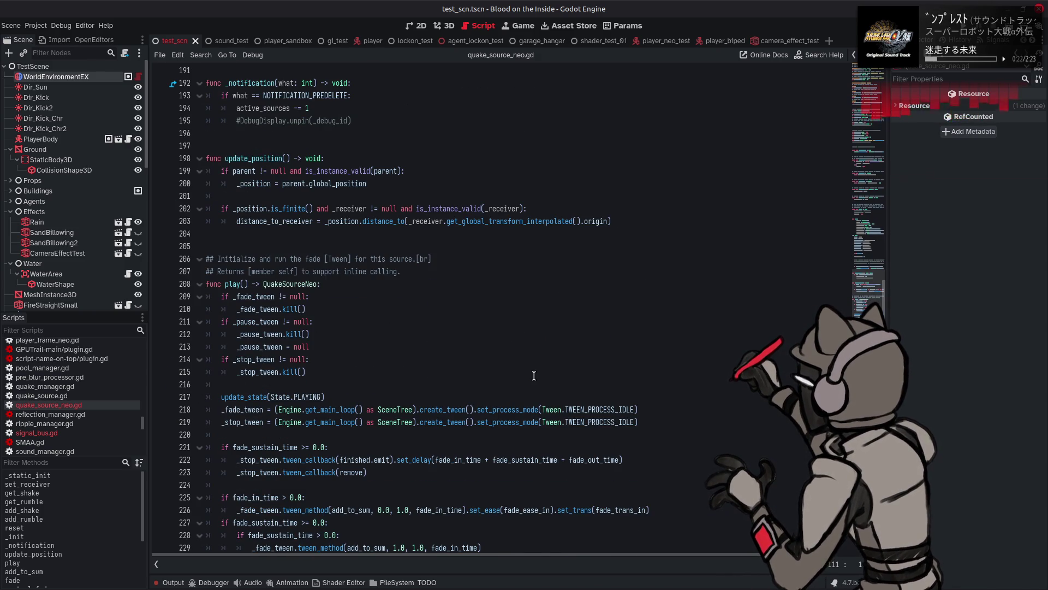
scroll(533, 376, down, 2)
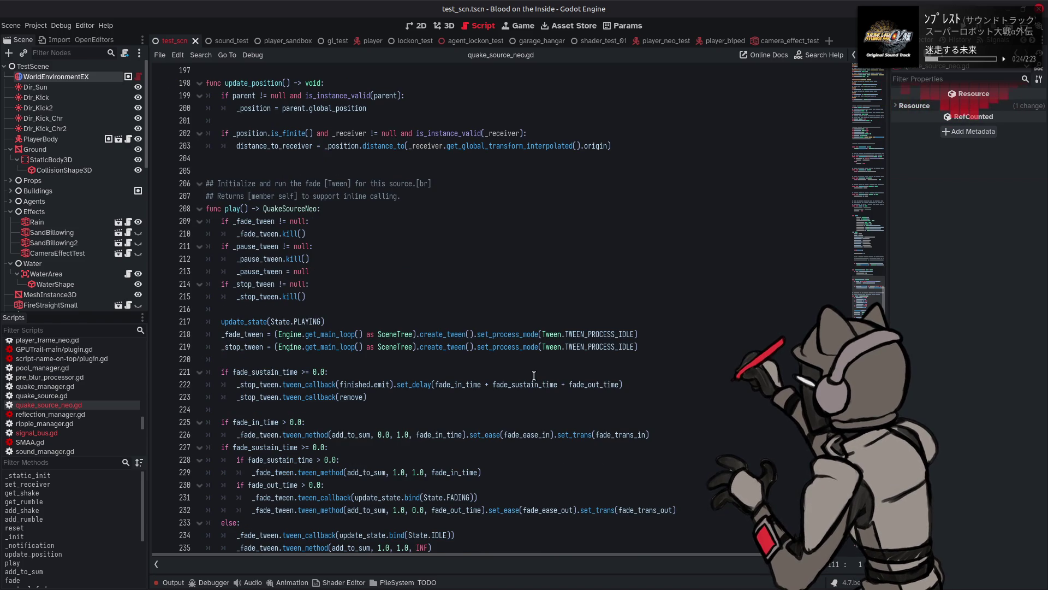
mouse_move(442, 337)
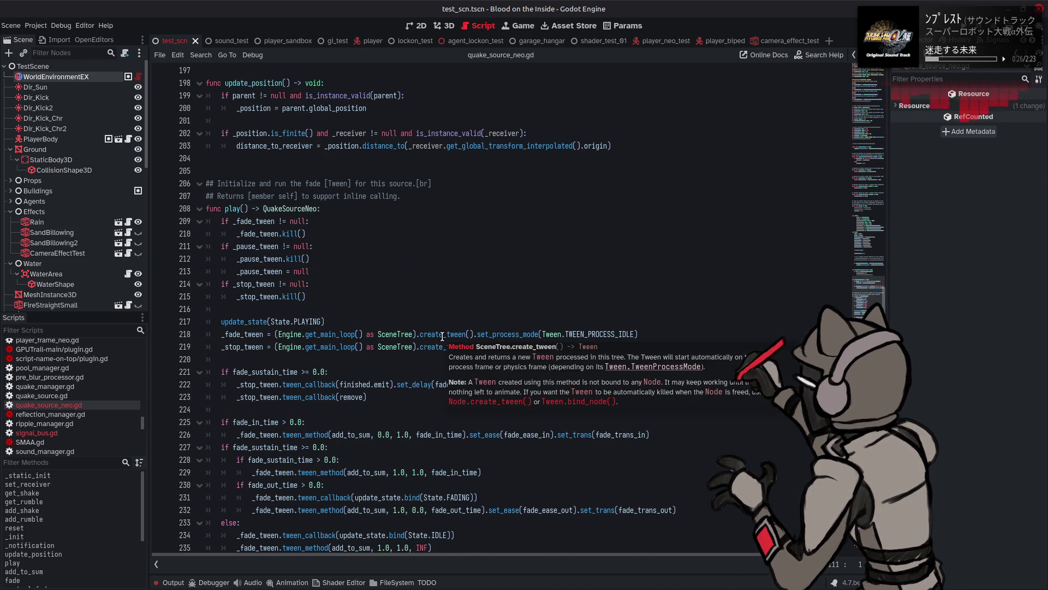
mouse_move(315, 386)
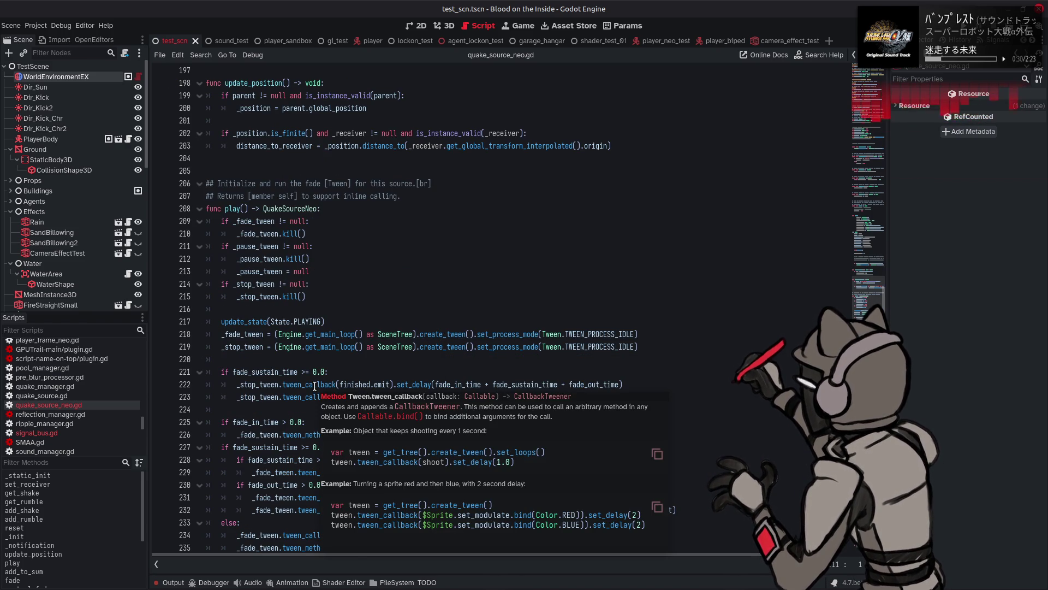
Highlight every use of _fade_tween, read further down, and open the Output log.
double_click(241, 336)
scroll(416, 294, down, 5)
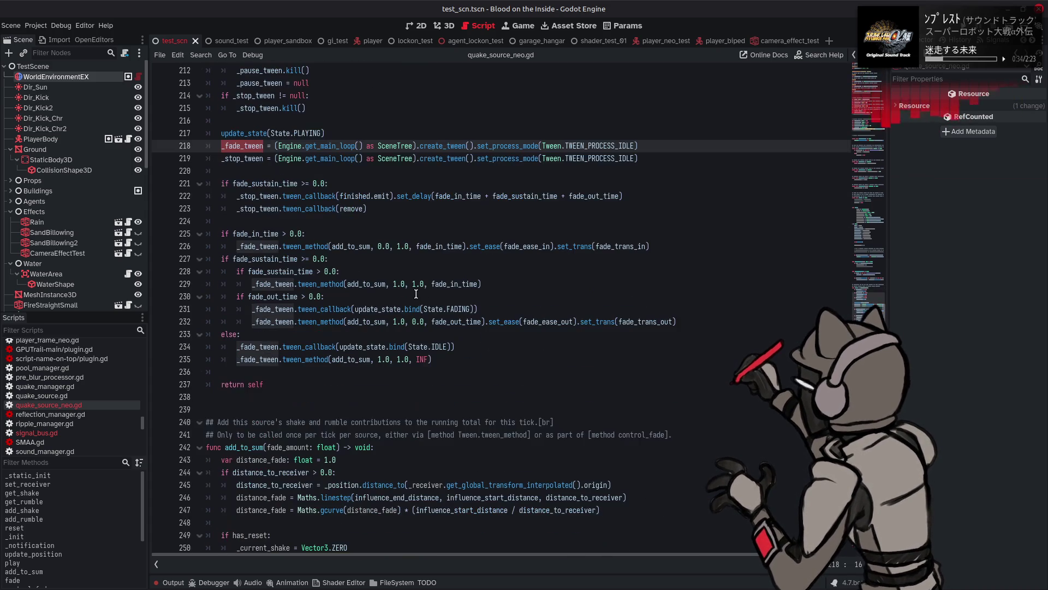
mouse_move(317, 343)
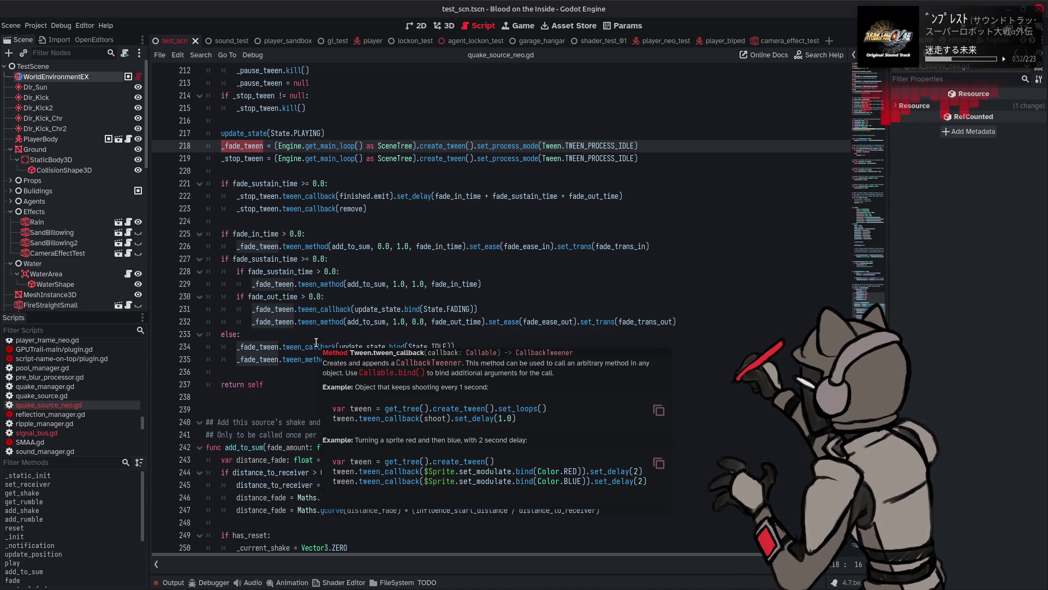
scroll(449, 247, down, 2)
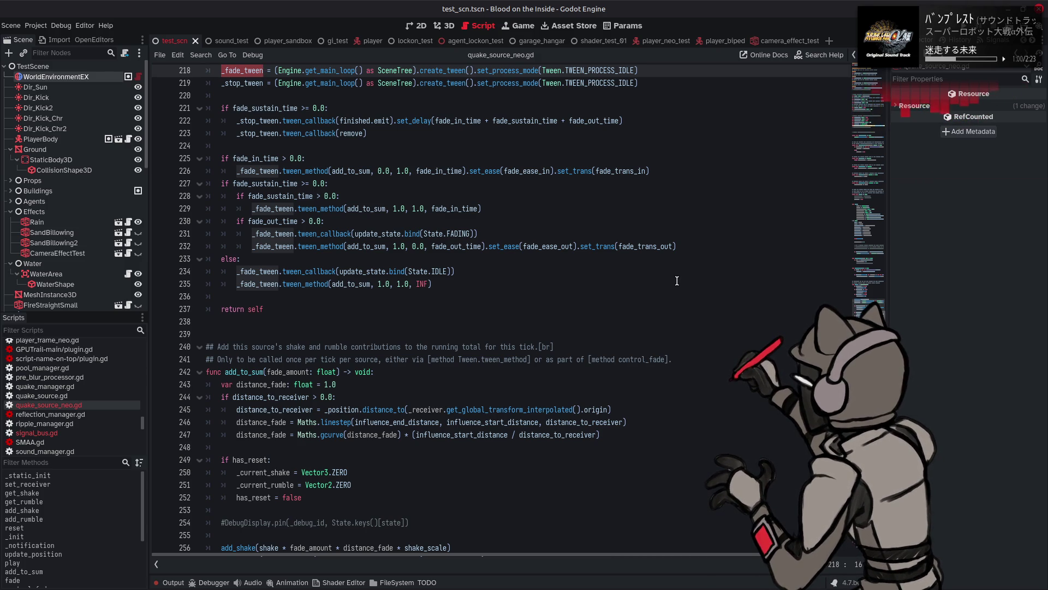
scroll(677, 281, down, 2)
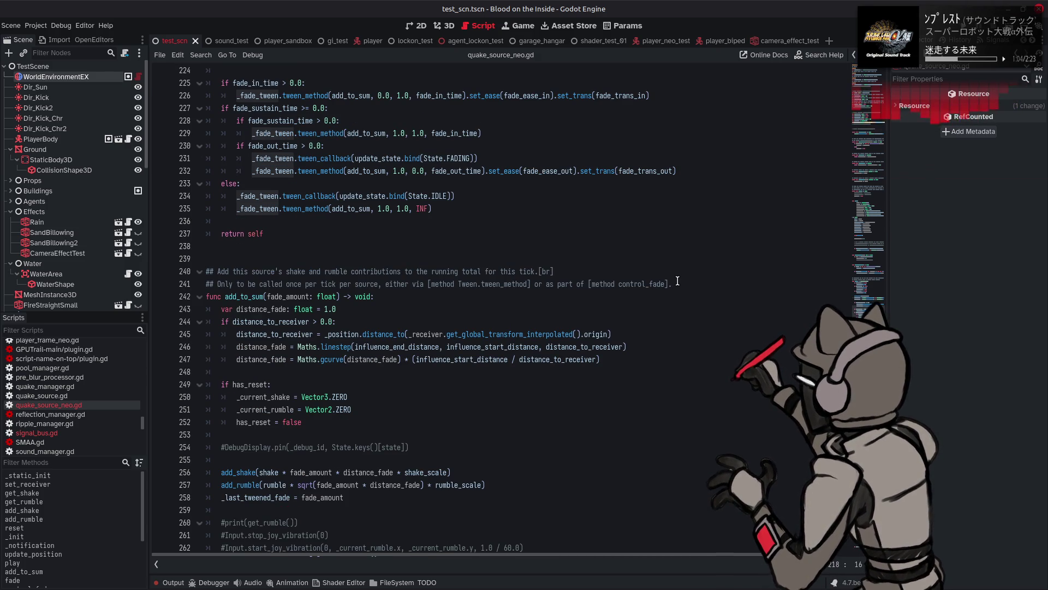
scroll(677, 281, down, 5)
click(172, 583)
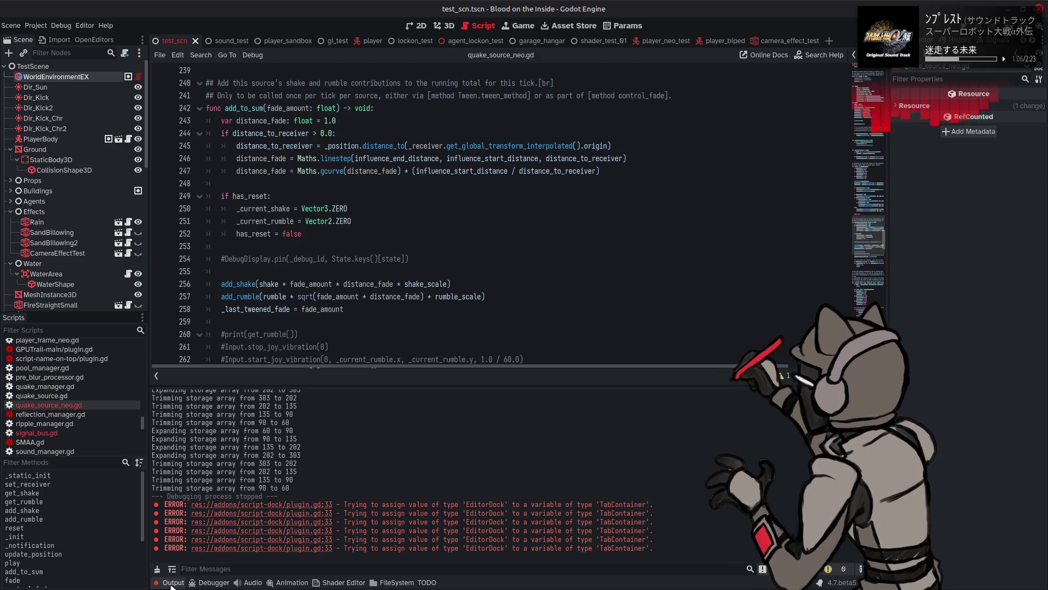
Check the still-empty debugger error list, then collapse the bottom dock.
click(172, 583)
click(221, 583)
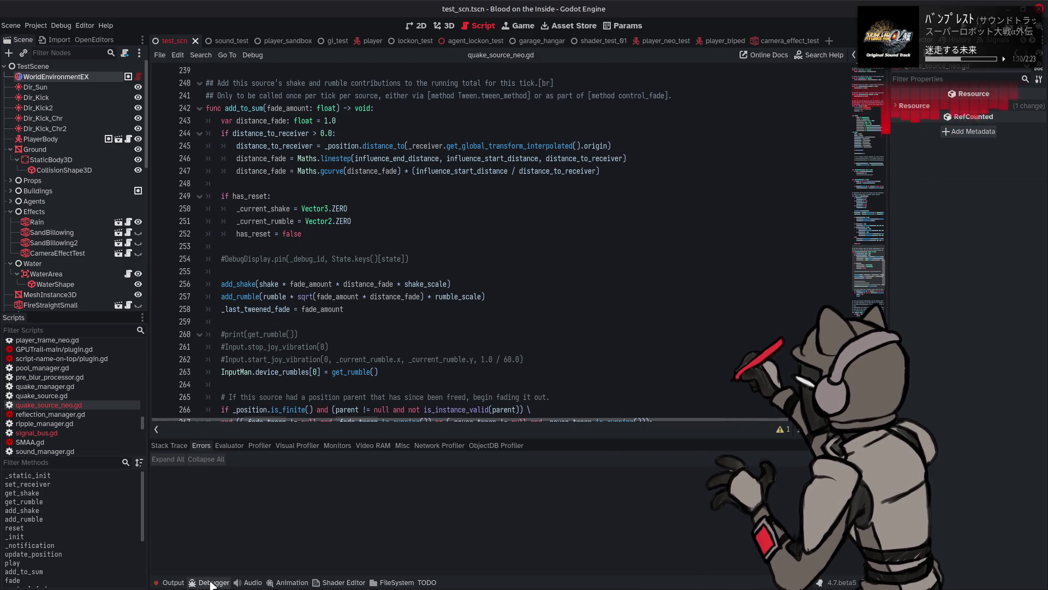
click(212, 583)
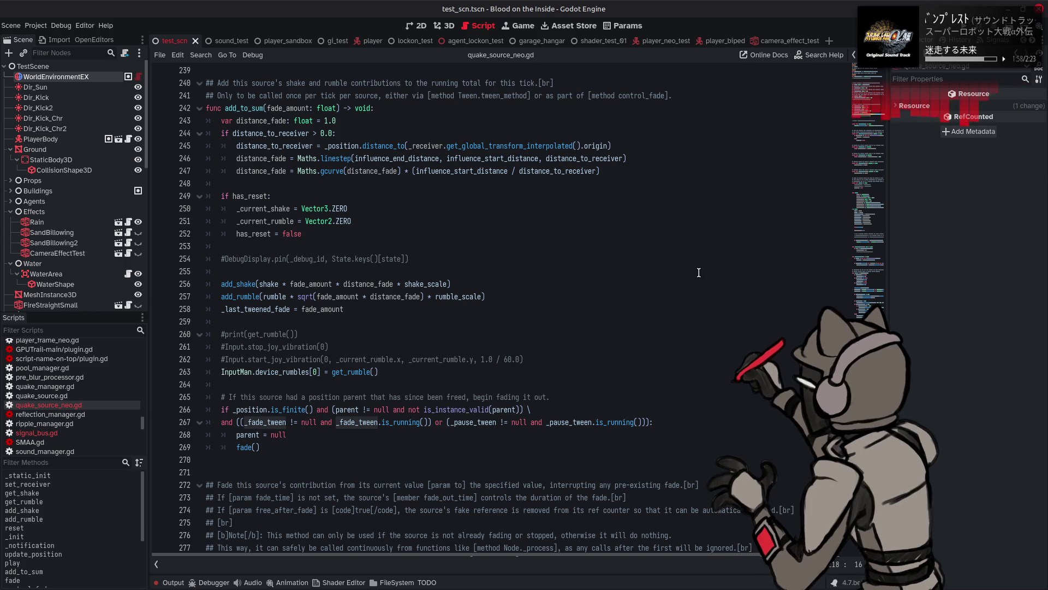
scroll(699, 272, down, 5)
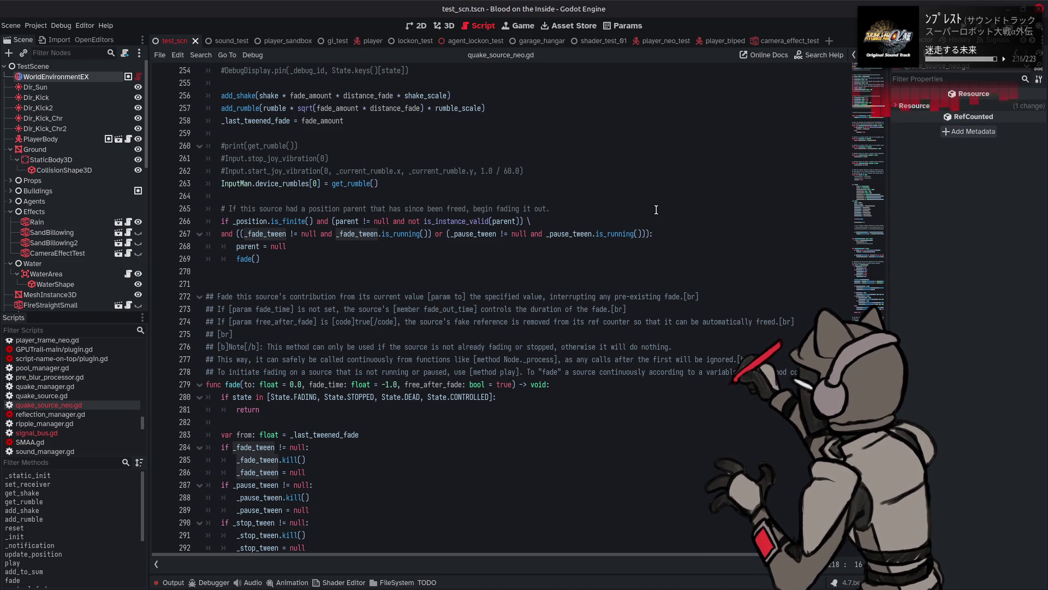
scroll(656, 209, down, 3)
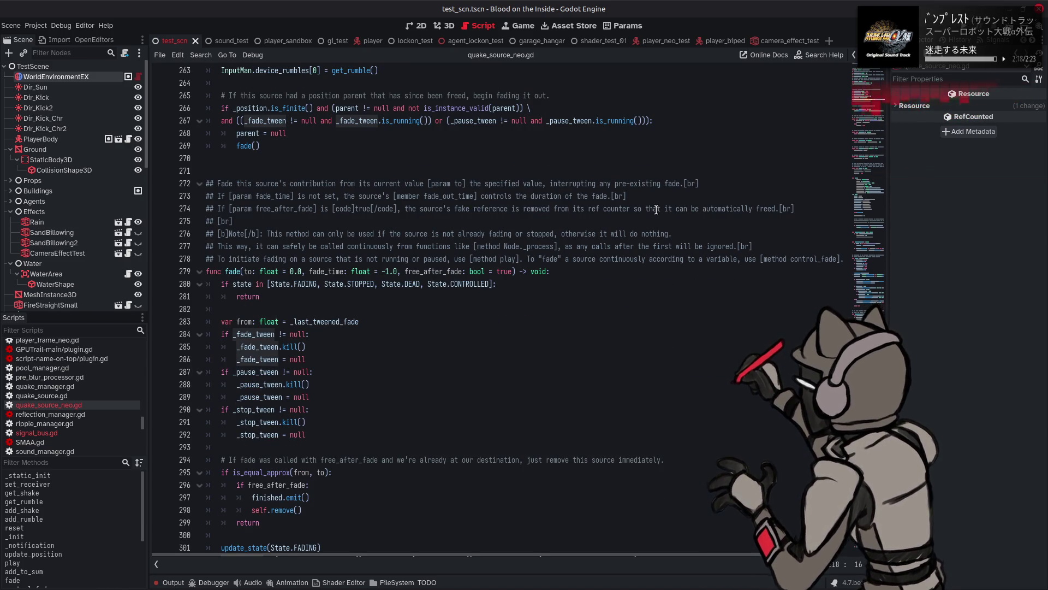
scroll(657, 210, down, 2)
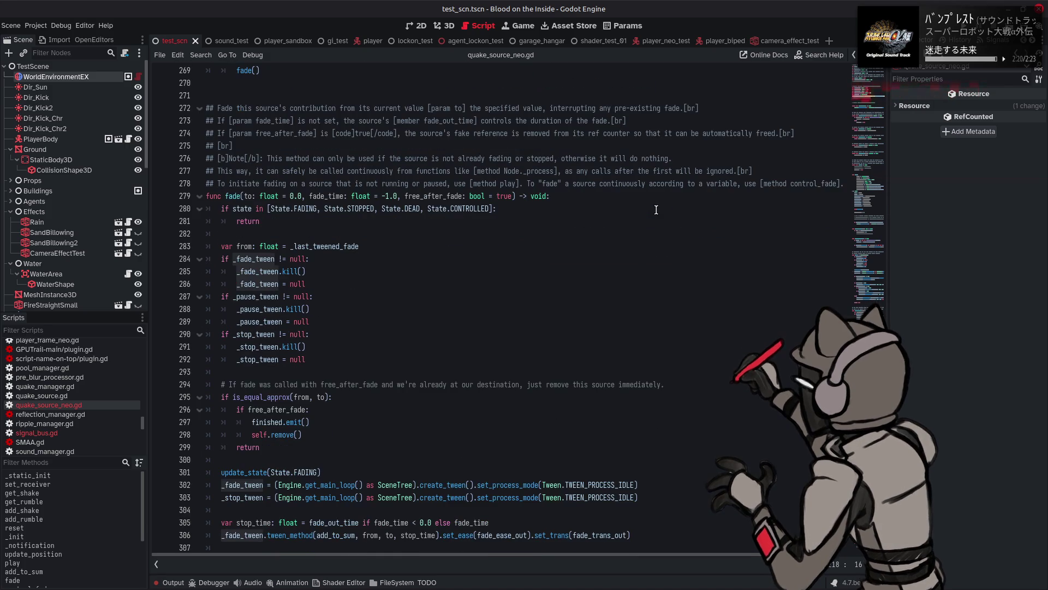
scroll(656, 210, down, 3)
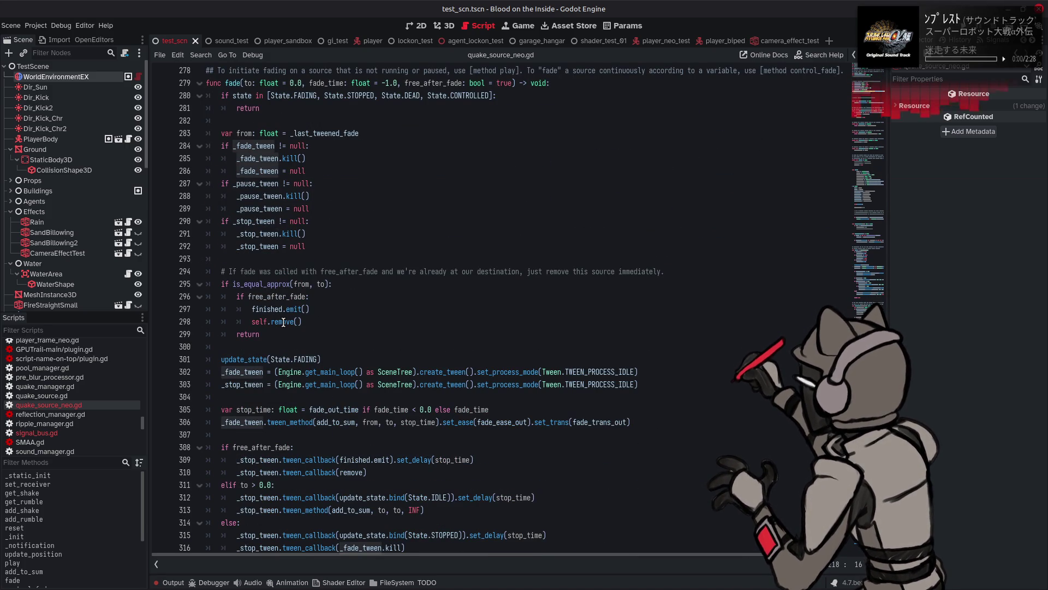
mouse_move(283, 322)
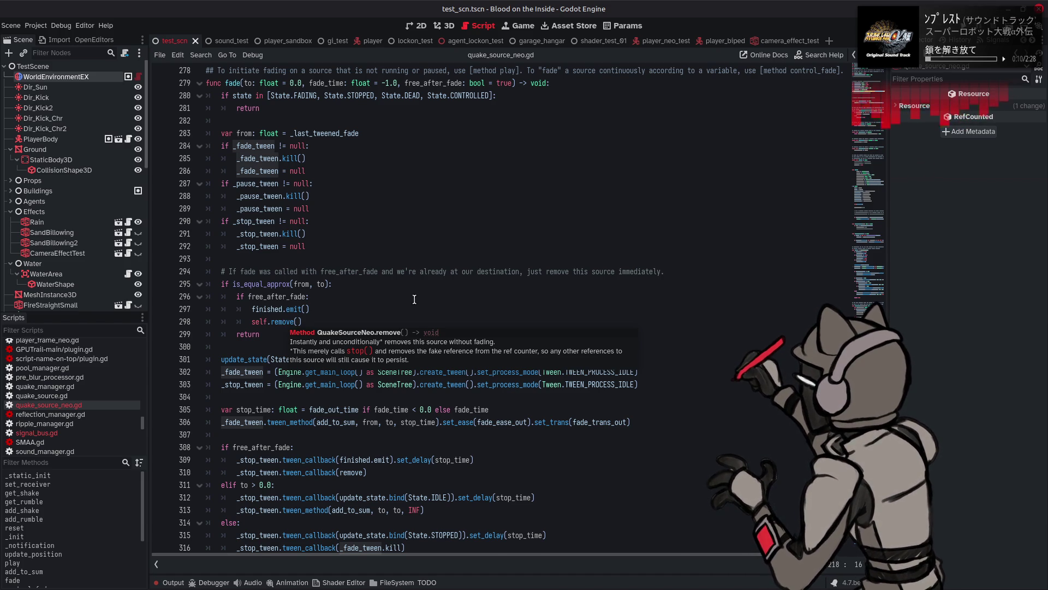
scroll(523, 354, down, 5)
scroll(523, 354, down, 8)
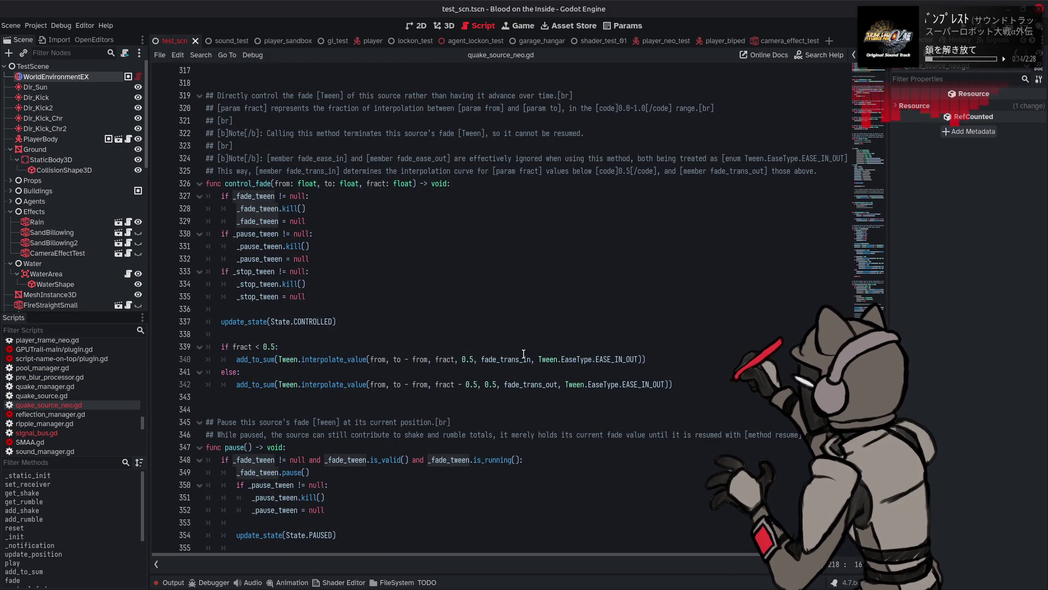
scroll(523, 353, down, 4)
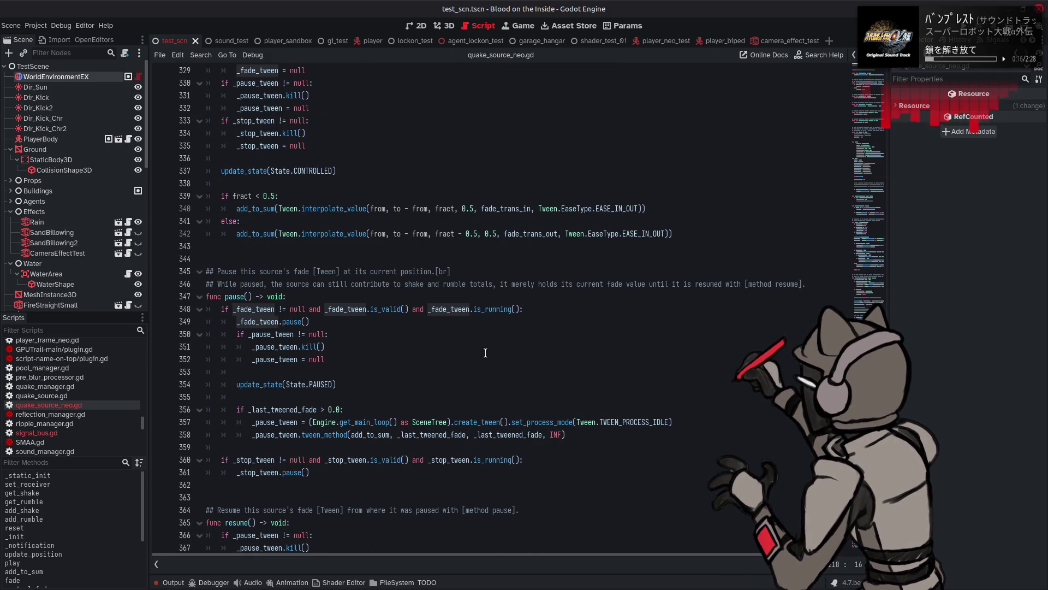
scroll(485, 352, down, 4)
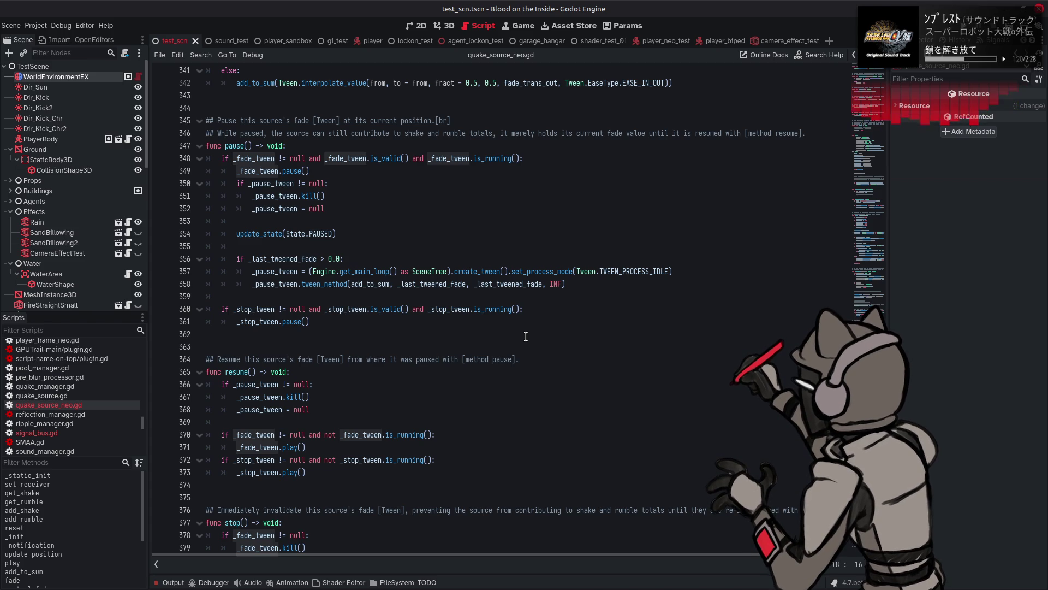
scroll(541, 338, down, 2)
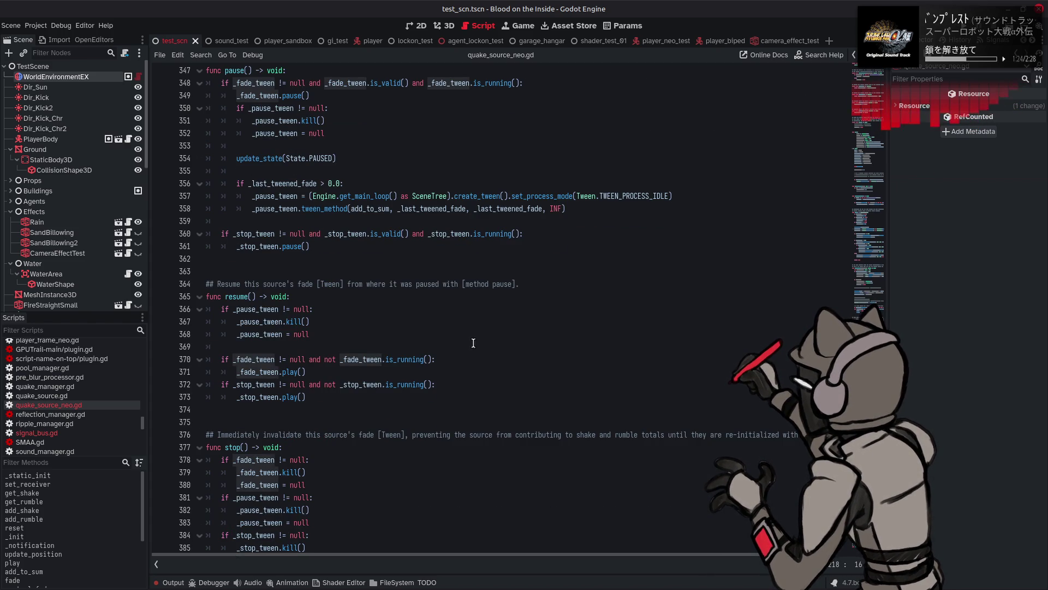
mouse_move(400, 360)
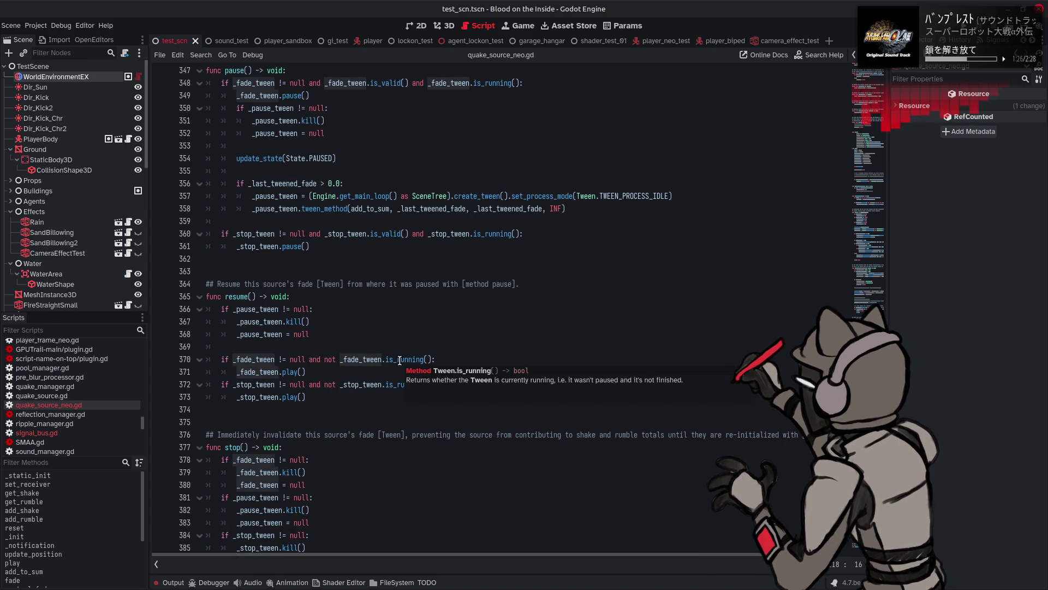
scroll(400, 360, down, 4)
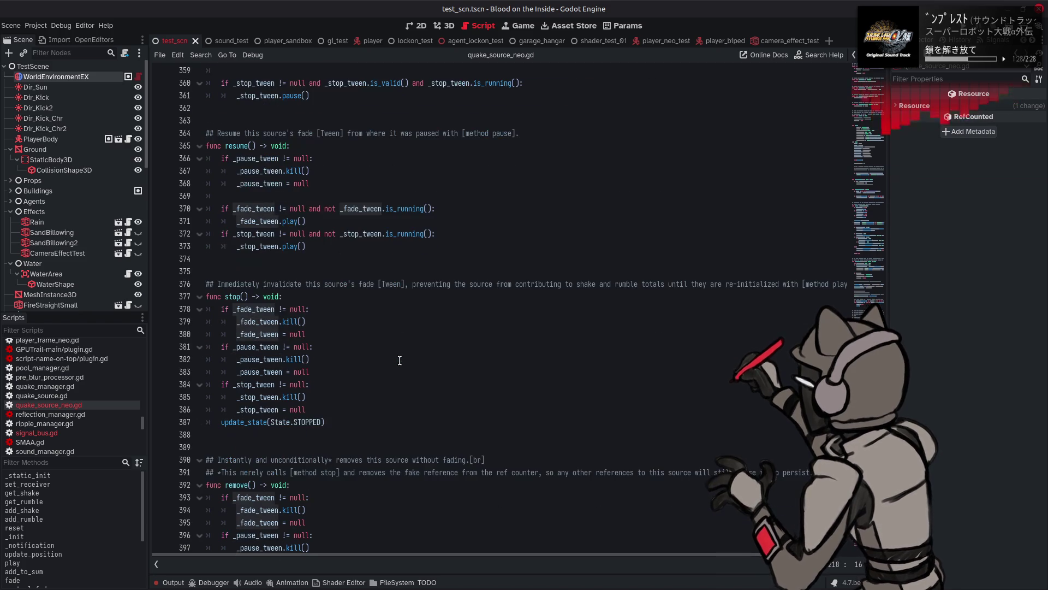
scroll(400, 360, down, 6)
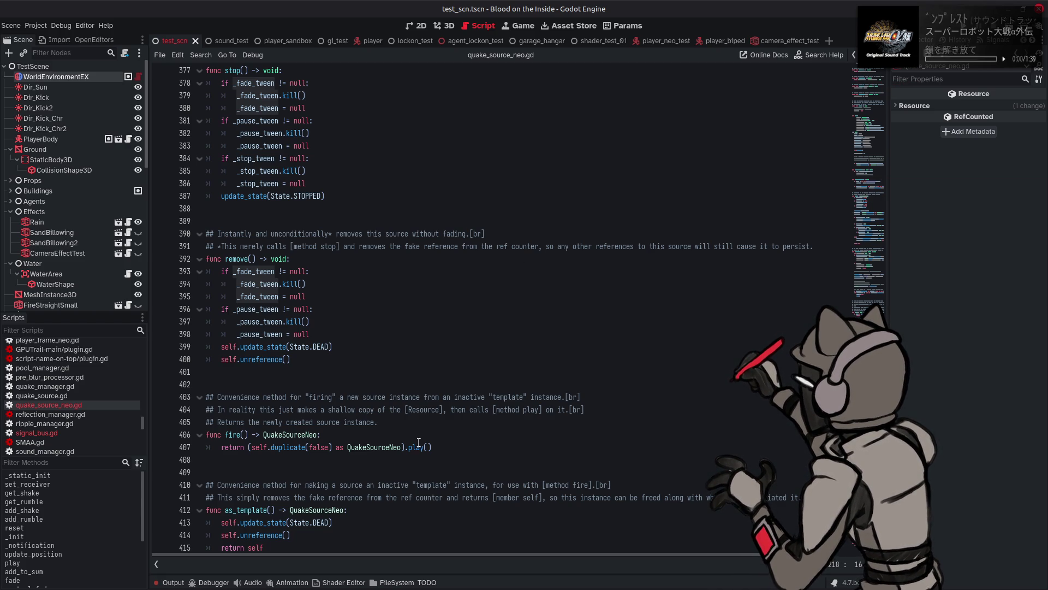
mouse_move(416, 446)
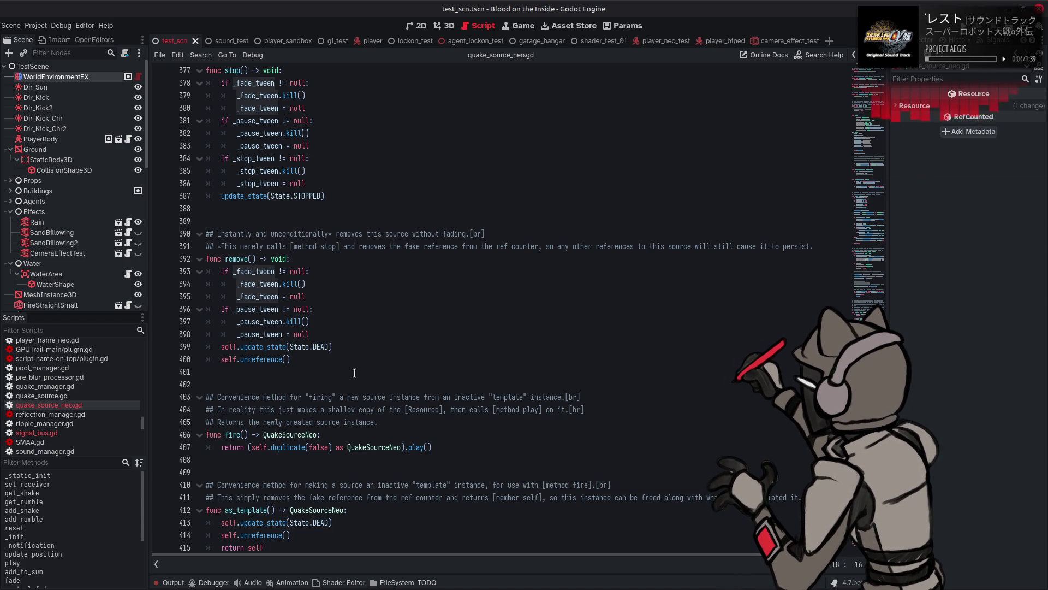
mouse_move(261, 350)
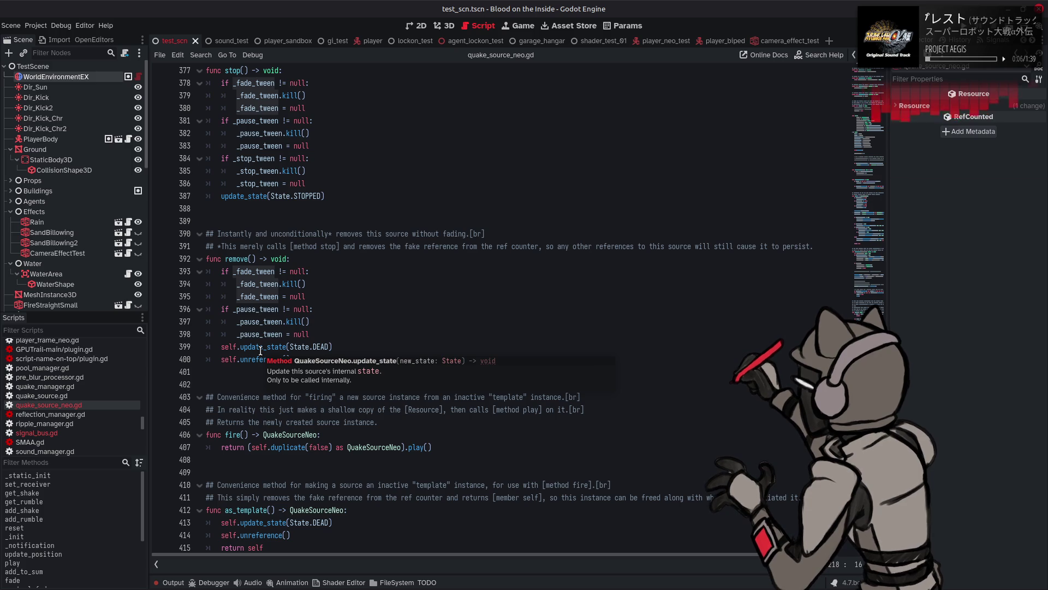
scroll(461, 298, down, 4)
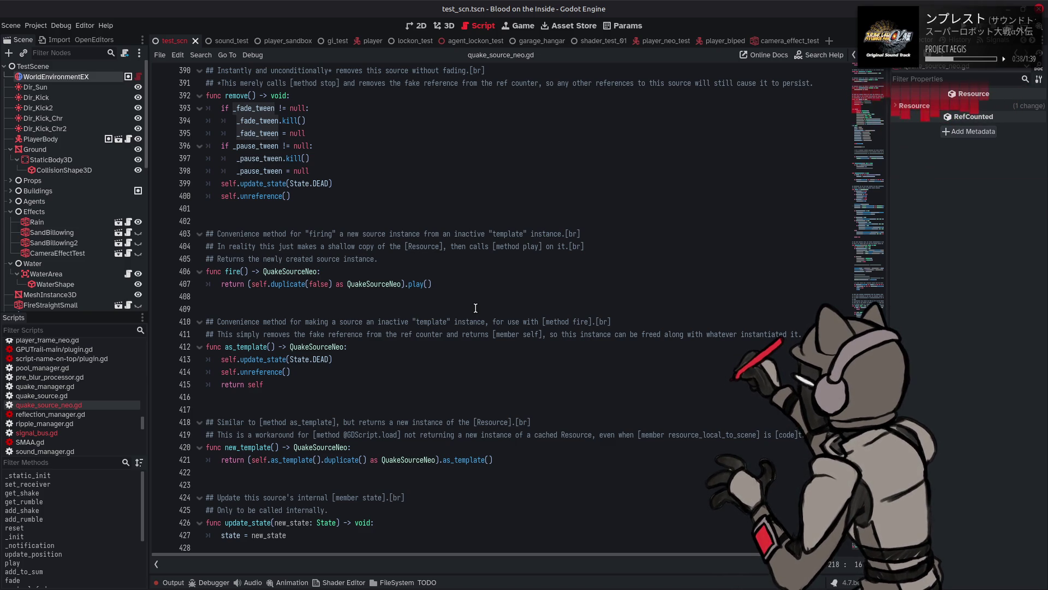
scroll(475, 308, up, 6)
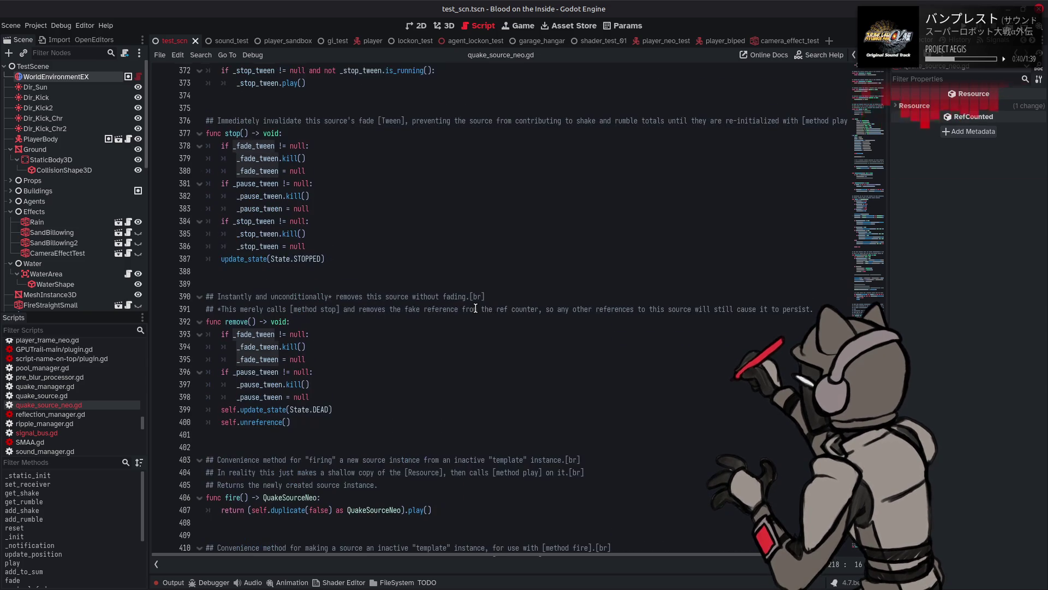
scroll(475, 307, up, 4)
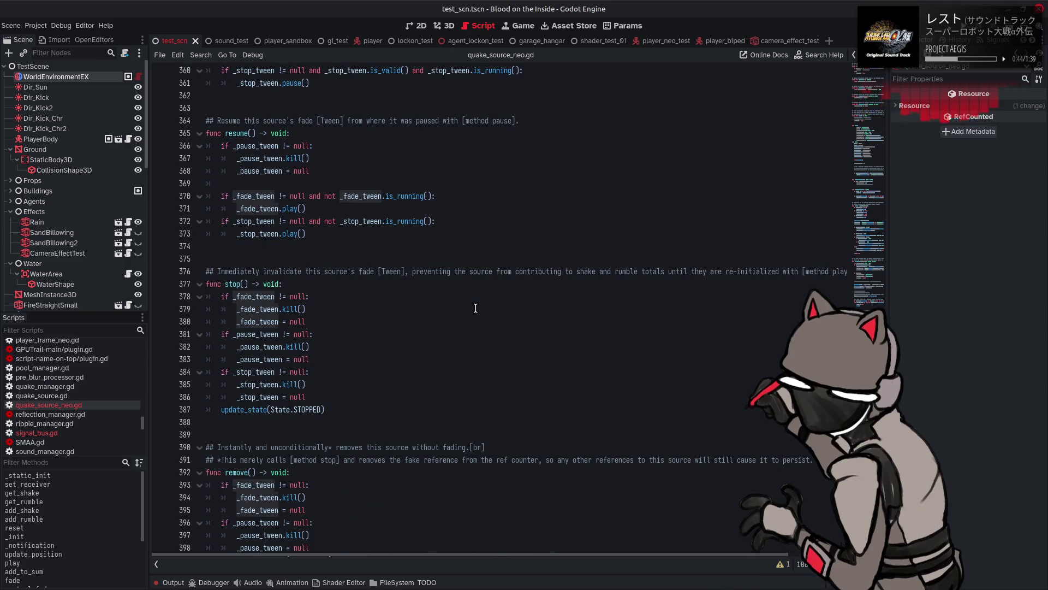
scroll(476, 308, up, 3)
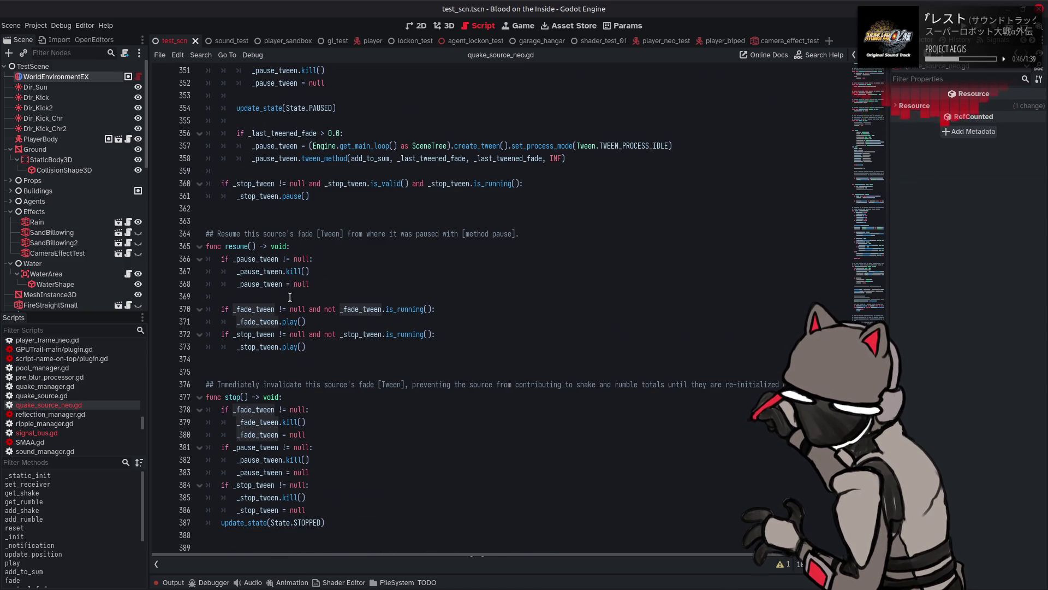
double_click(240, 246)
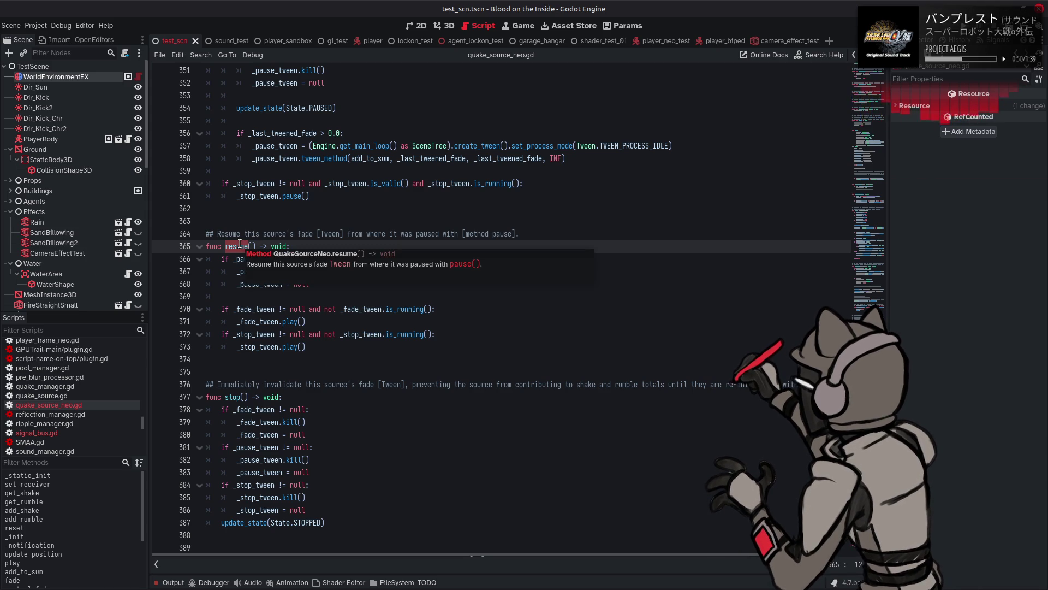
double_click(291, 321)
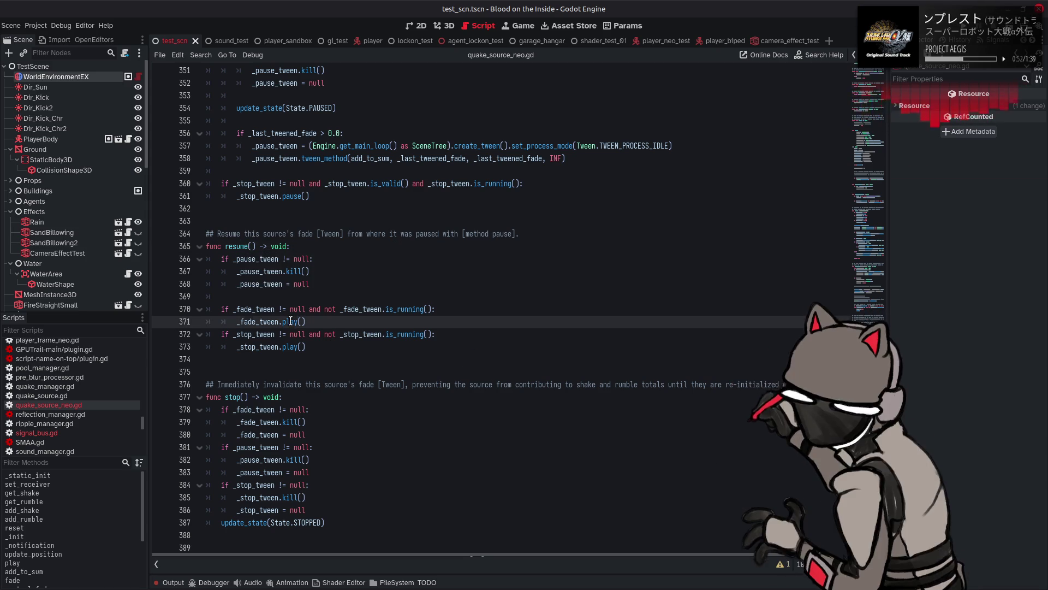
key(ctrl+f)
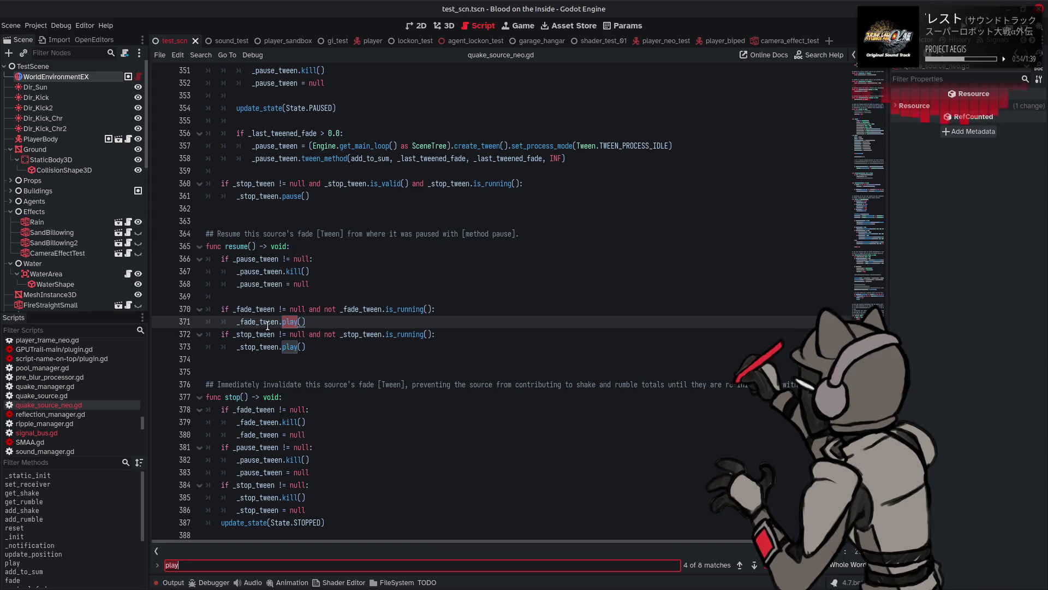
click(754, 565)
click(755, 565)
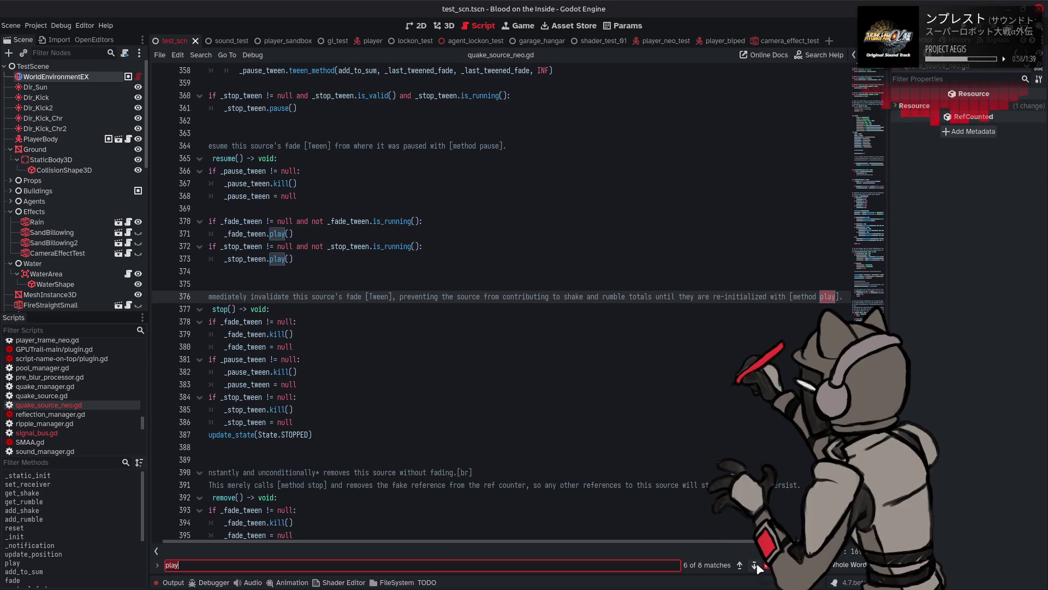
click(755, 566)
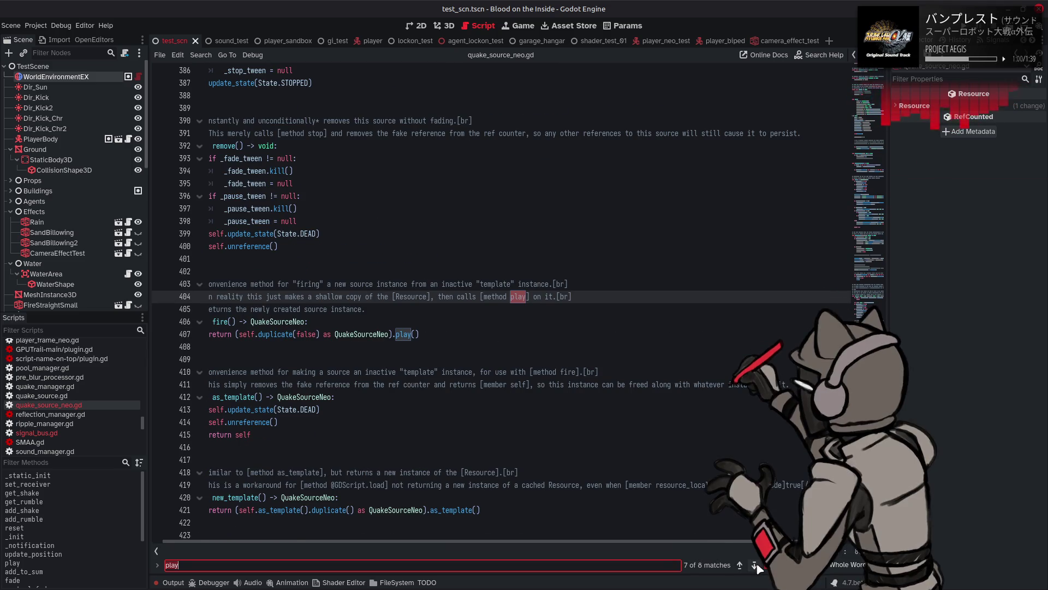
click(755, 566)
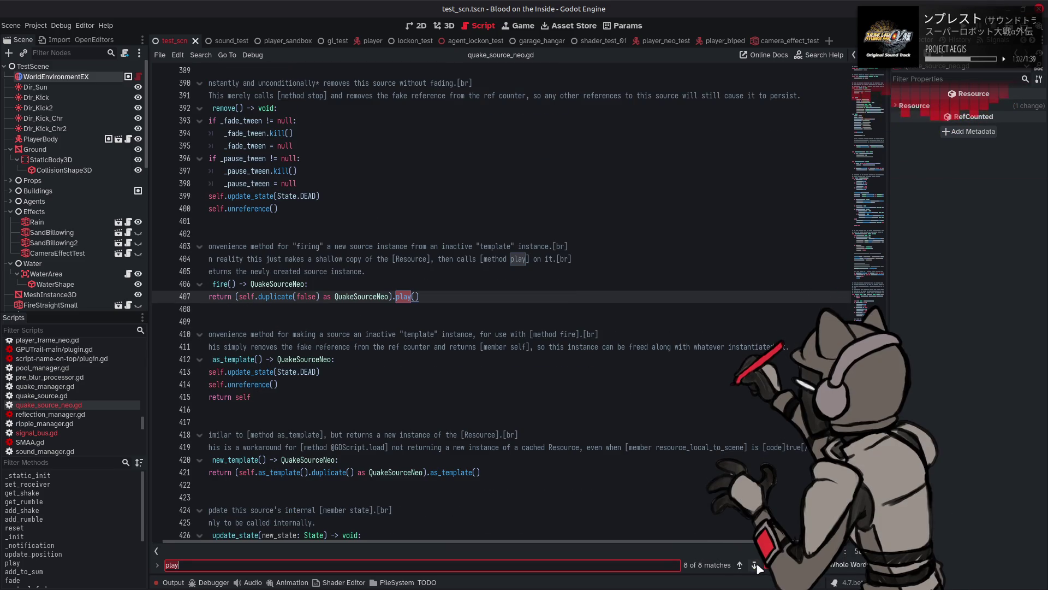
click(755, 566)
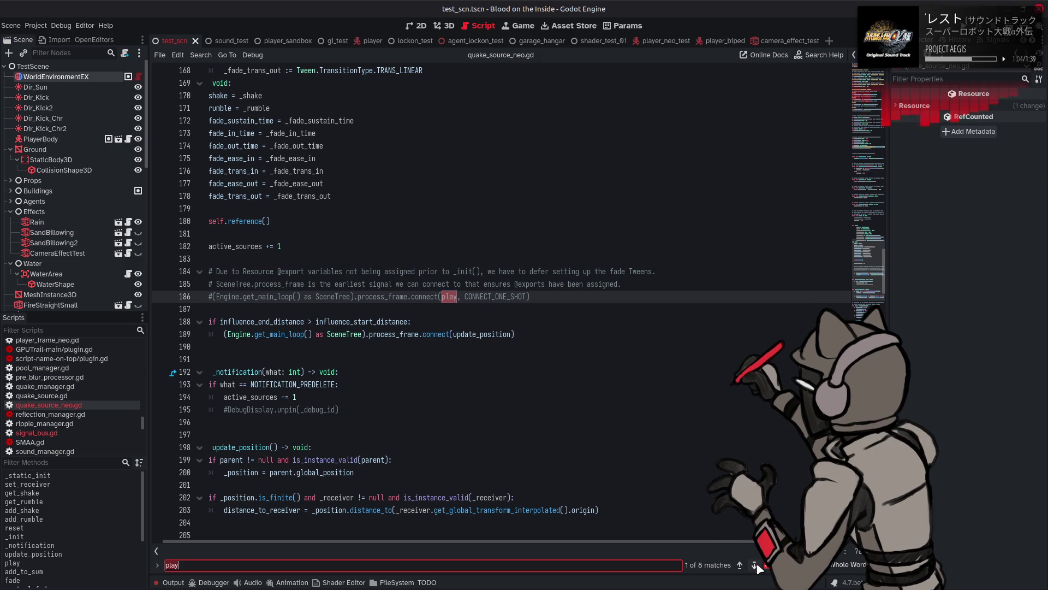
click(755, 566)
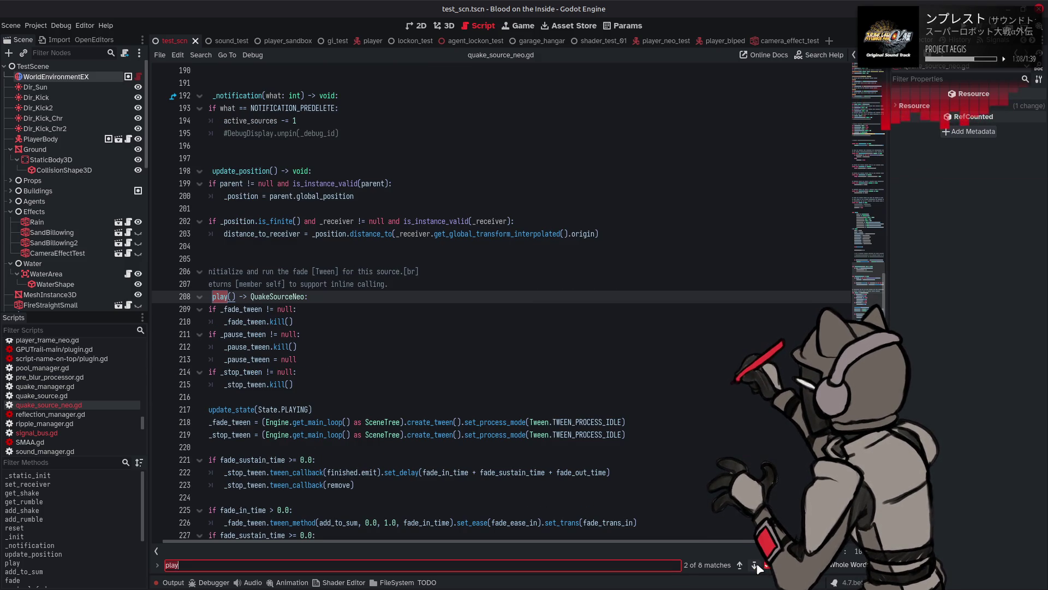
click(755, 566)
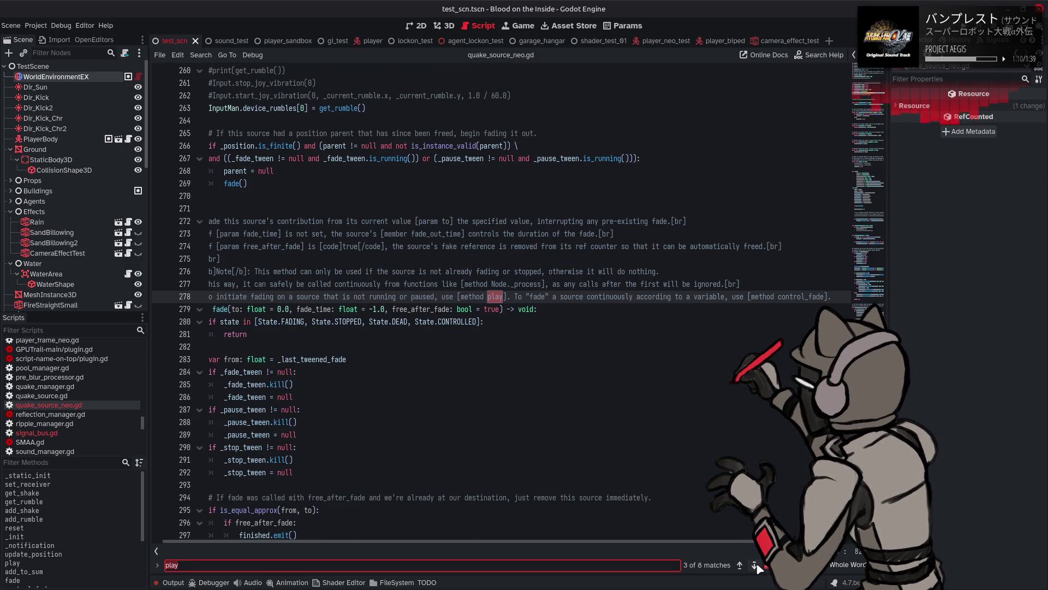
click(755, 565)
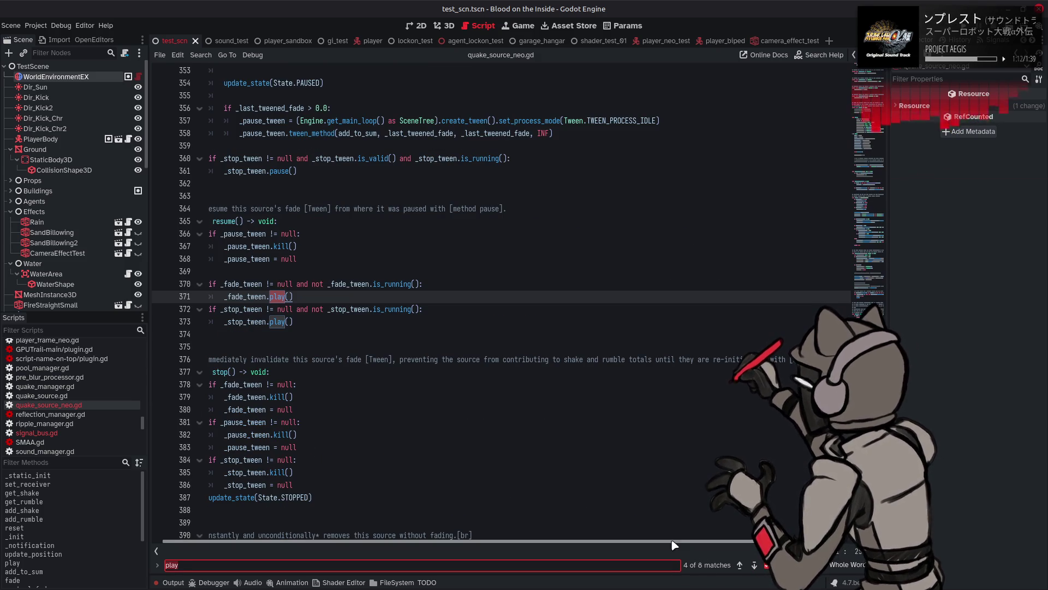
drag(675, 540, 506, 532)
key(Escape)
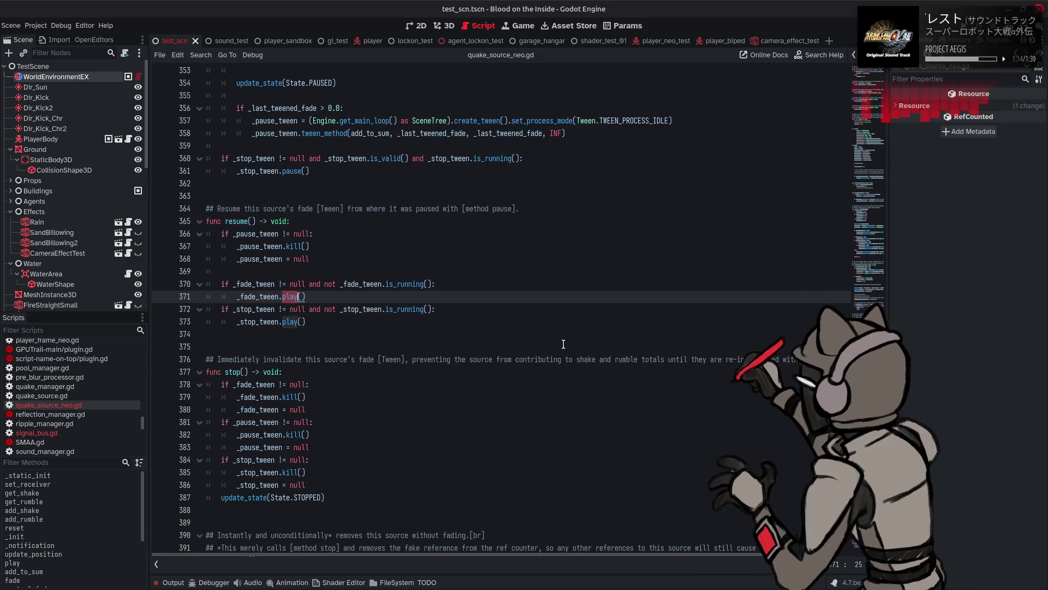
click(334, 296)
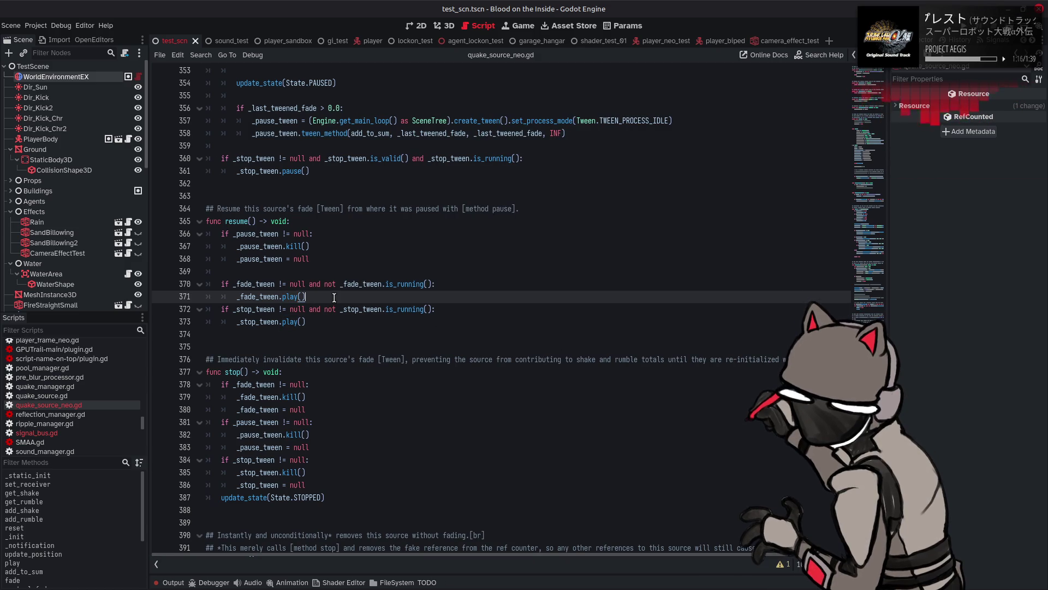
double_click(252, 296)
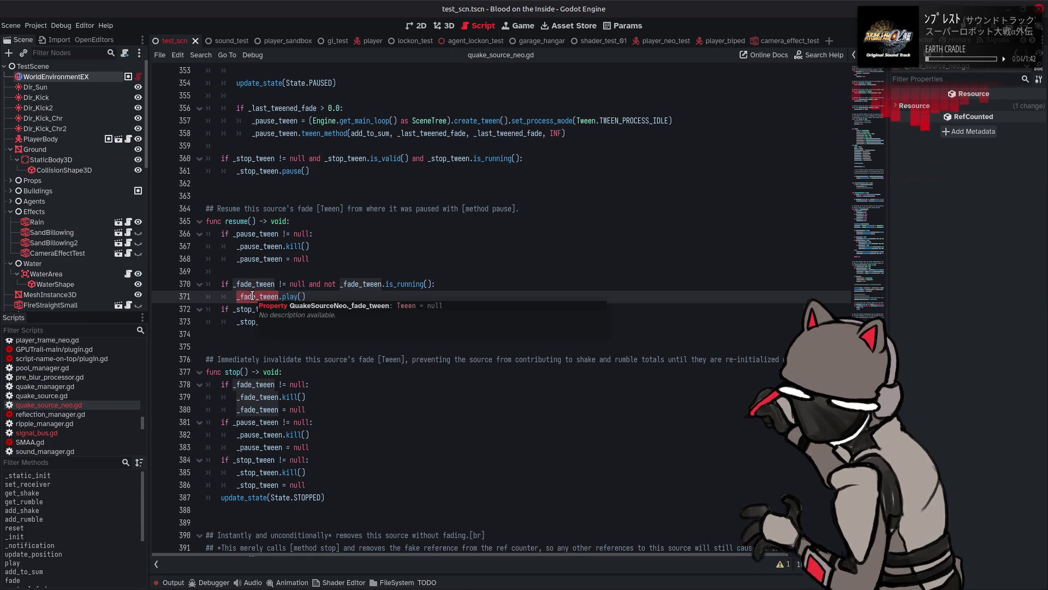
click(354, 273)
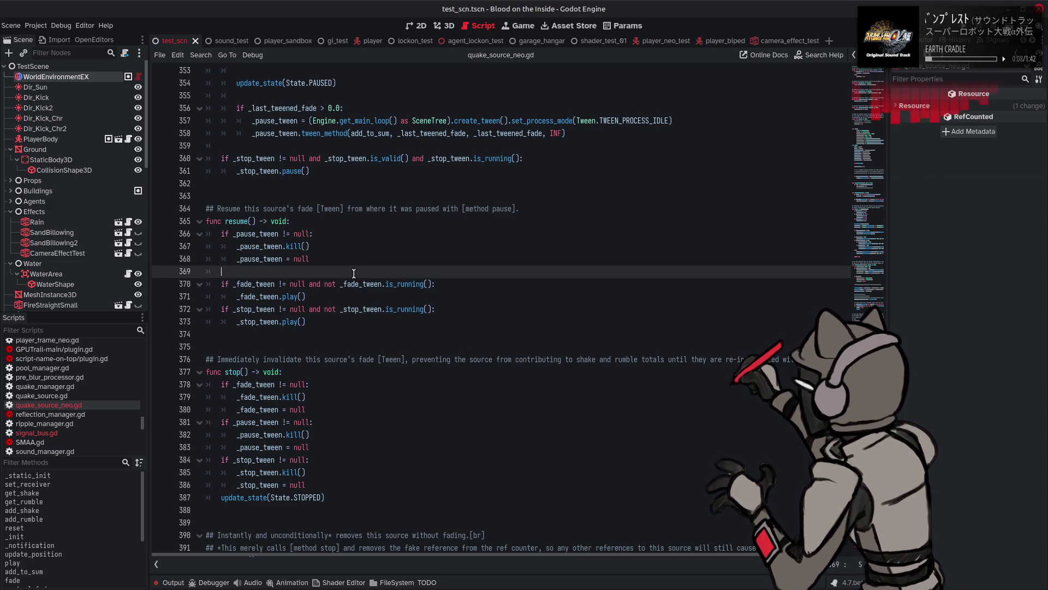
scroll(573, 327, up, 3)
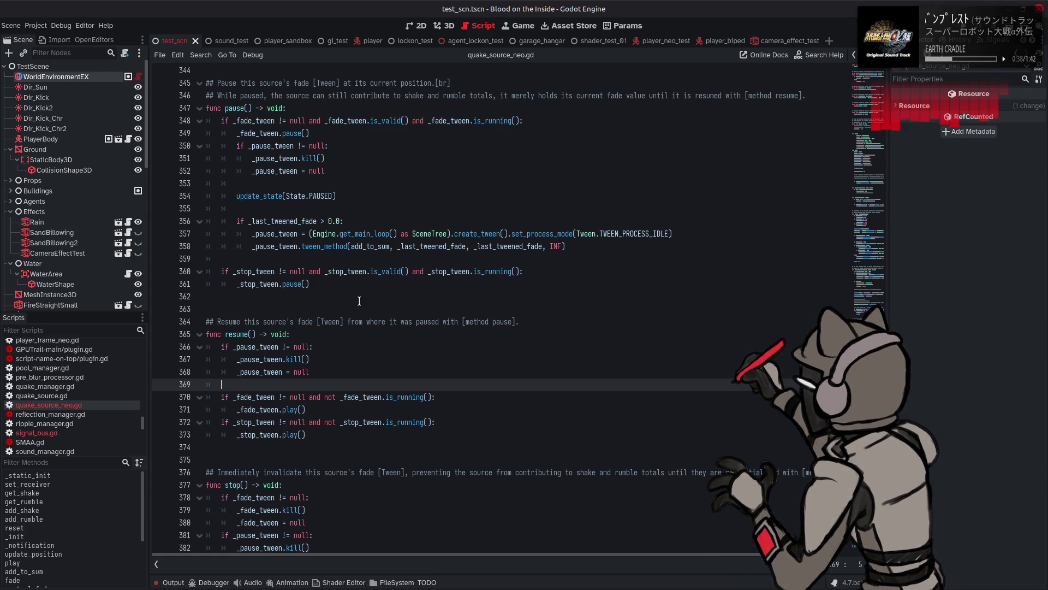
Scroll through the pause() and resume() tween code.
scroll(359, 301, up, 4)
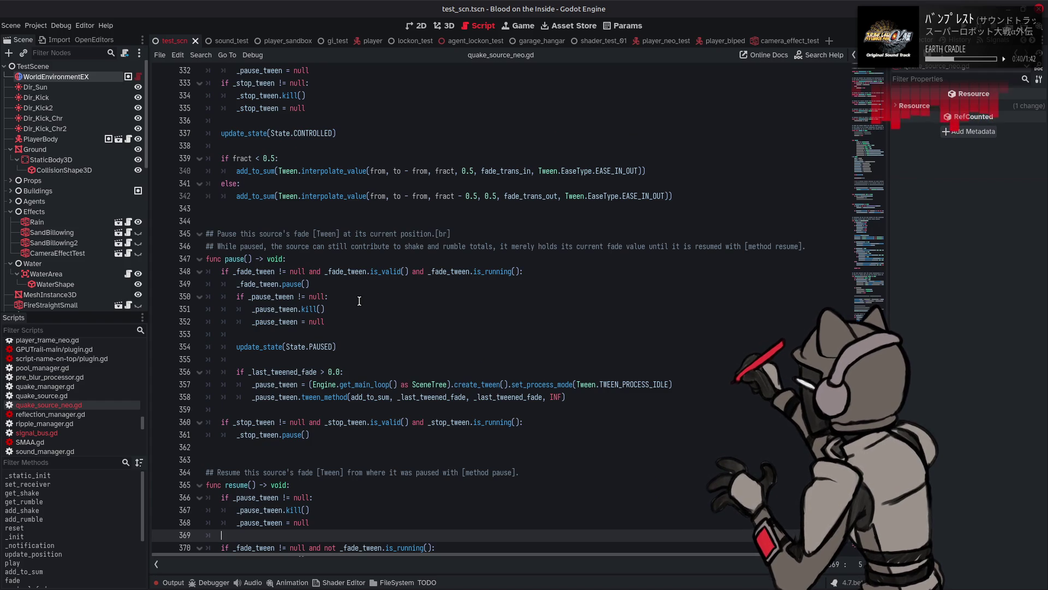
scroll(359, 301, up, 4)
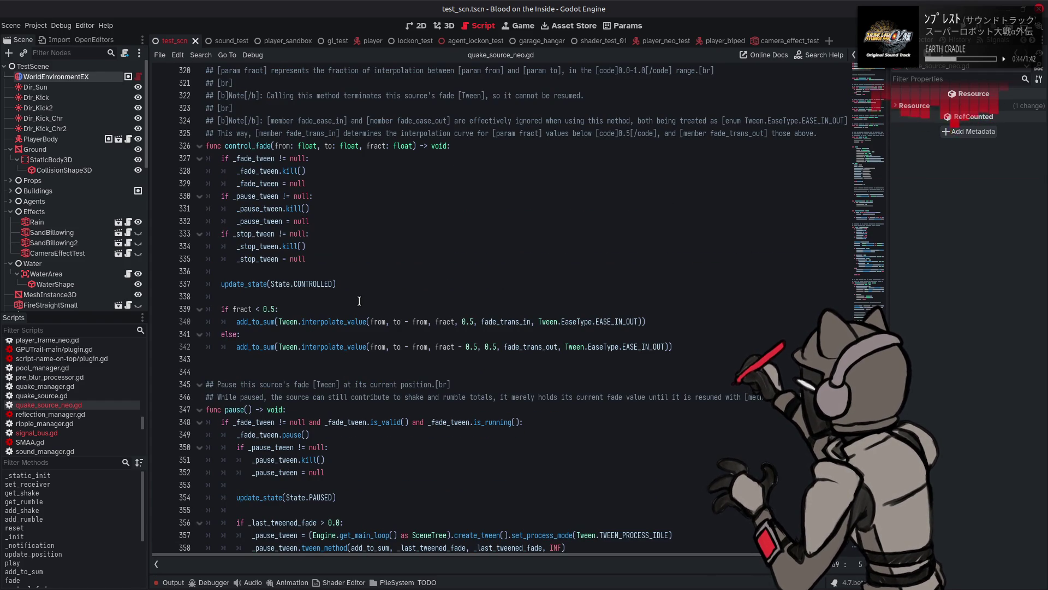
scroll(360, 300, up, 4)
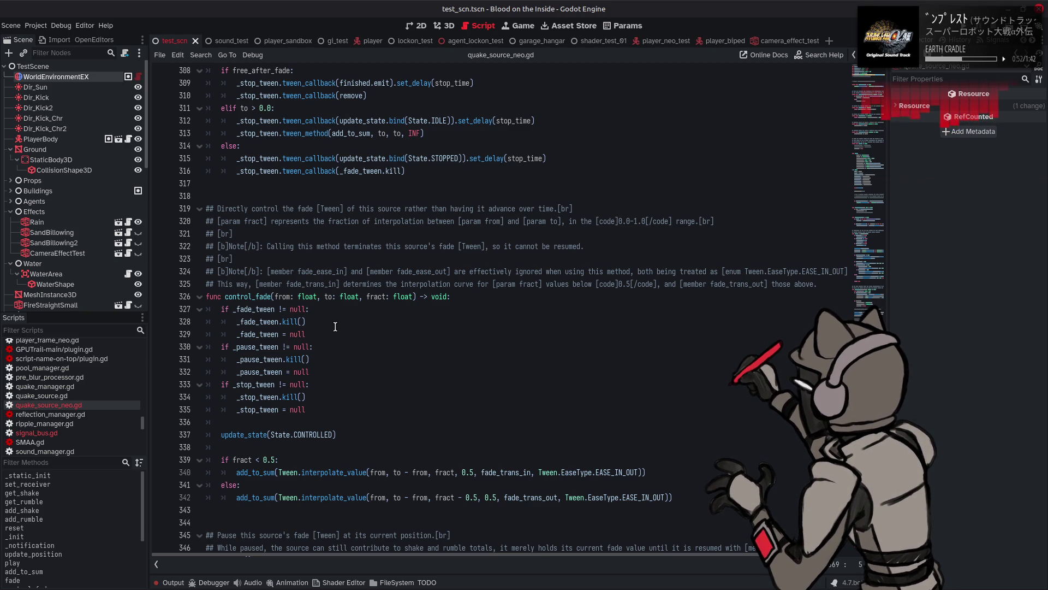
scroll(335, 327, down, 1)
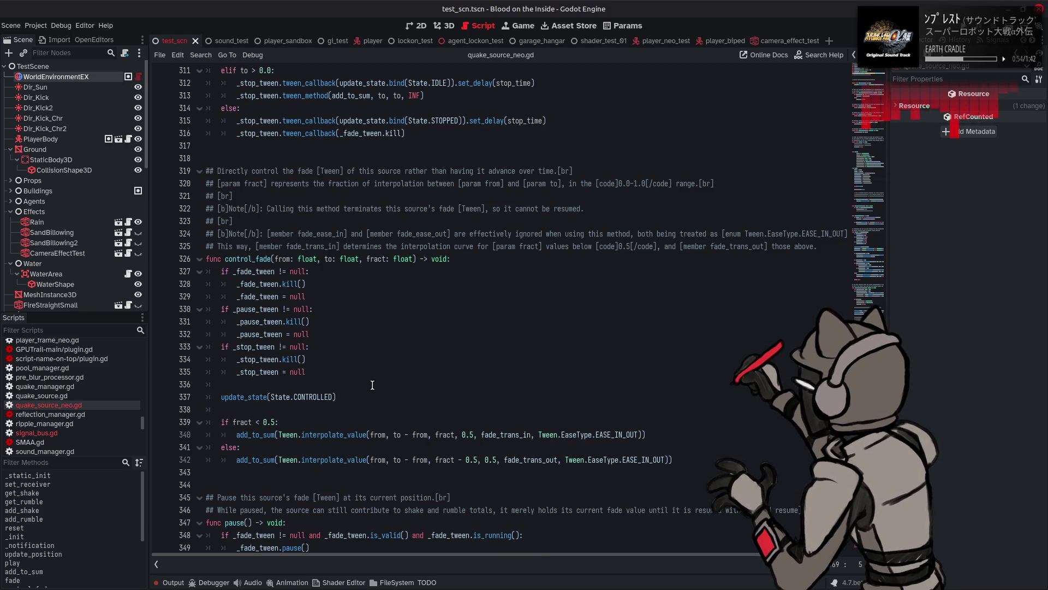
mouse_move(332, 434)
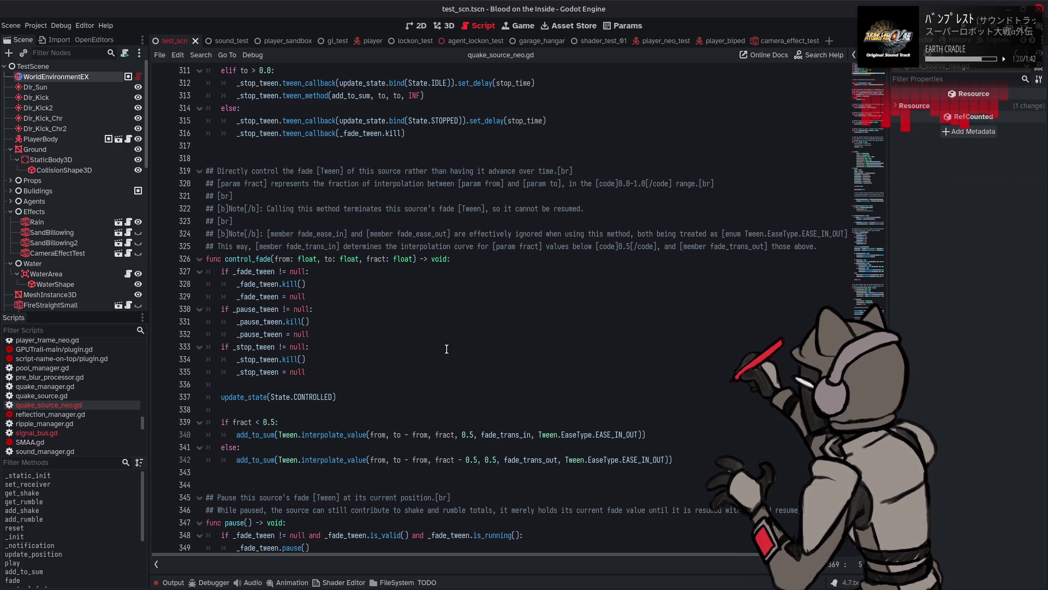
Place the cursor on resume()'s _fade_tween.play() call and open its context menu.
scroll(447, 346, up, 4)
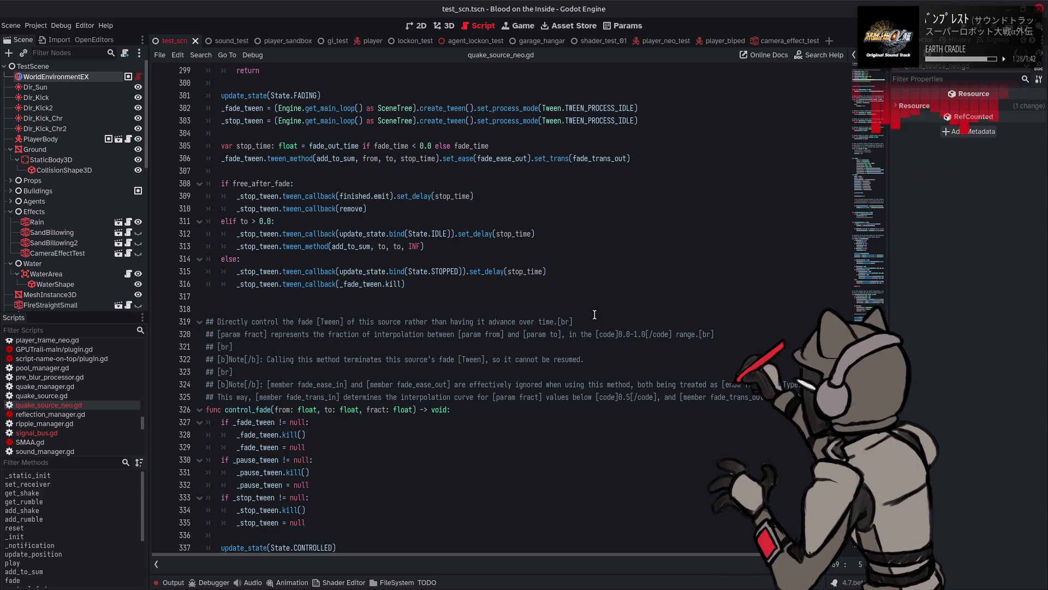
scroll(371, 362, down, 11)
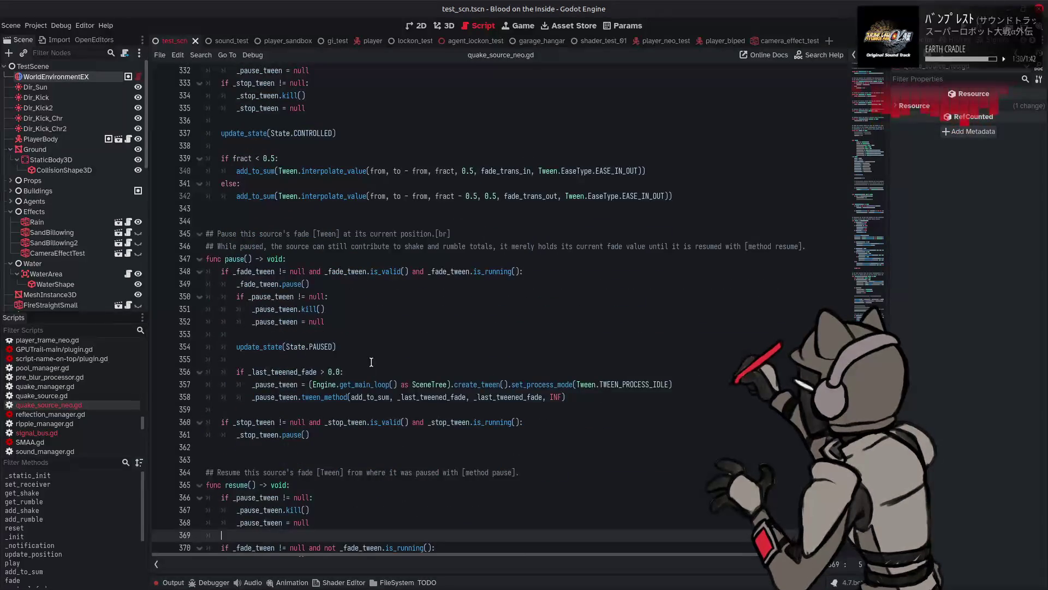
scroll(371, 361, down, 5)
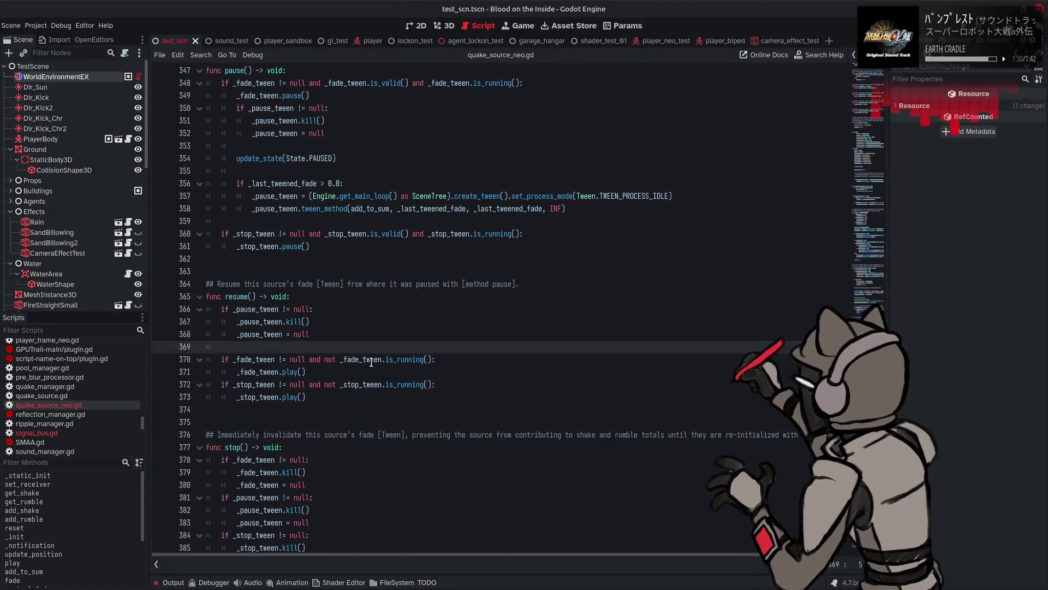
click(291, 371)
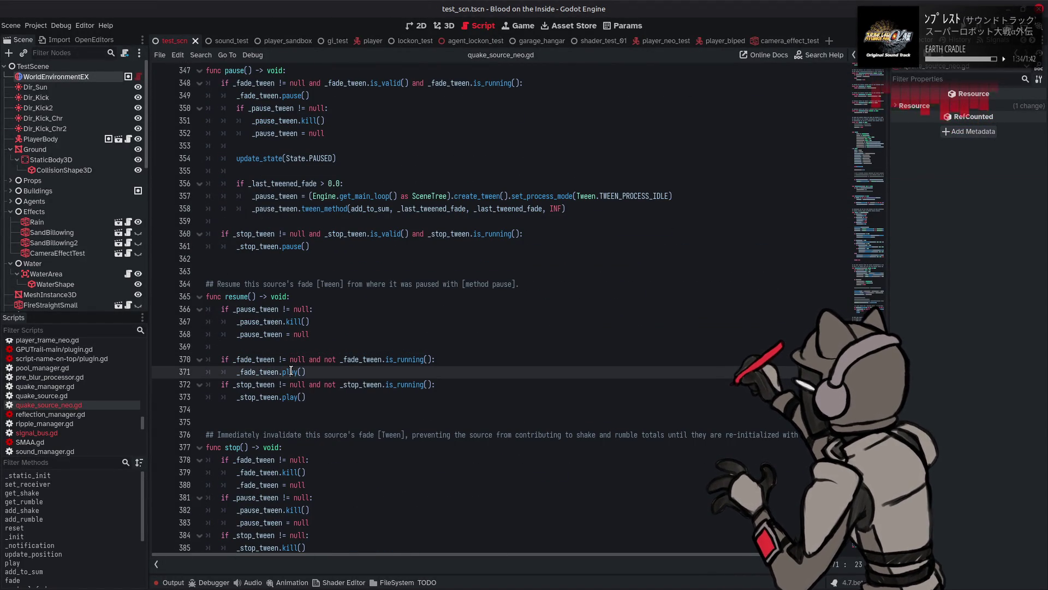
right_click(291, 371)
Use Lookup Symbol on play() to open the Tween class reference, then scroll its description and methods.
click(334, 507)
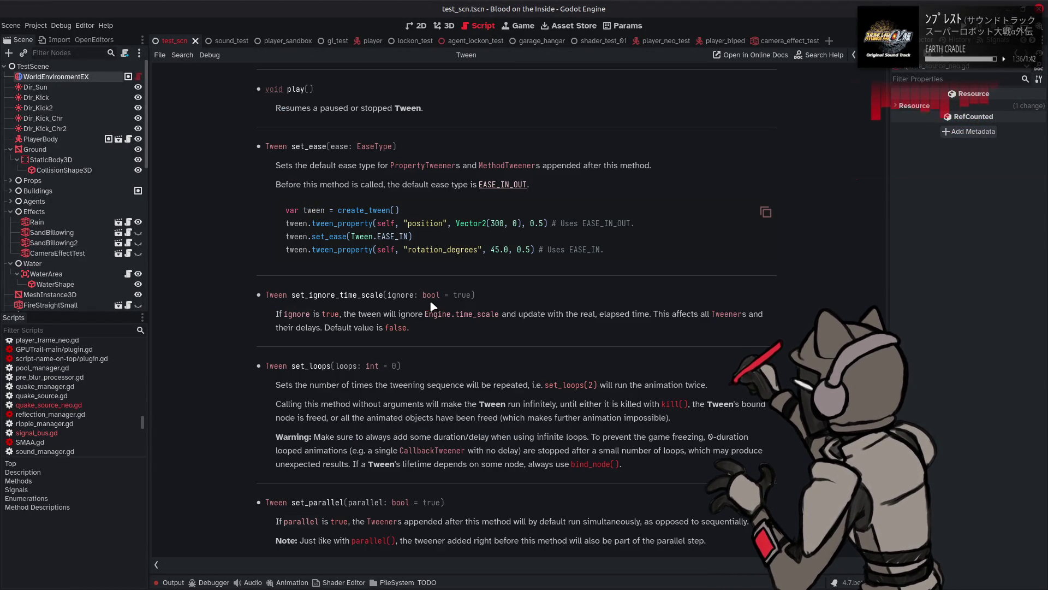
scroll(429, 303, up, 15)
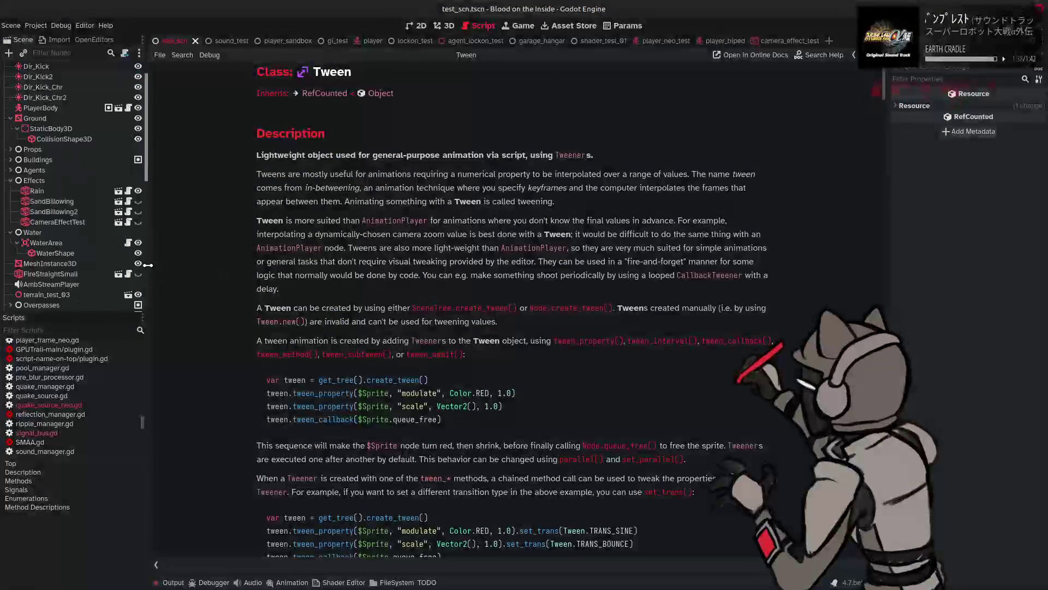
scroll(276, 257, down, 10)
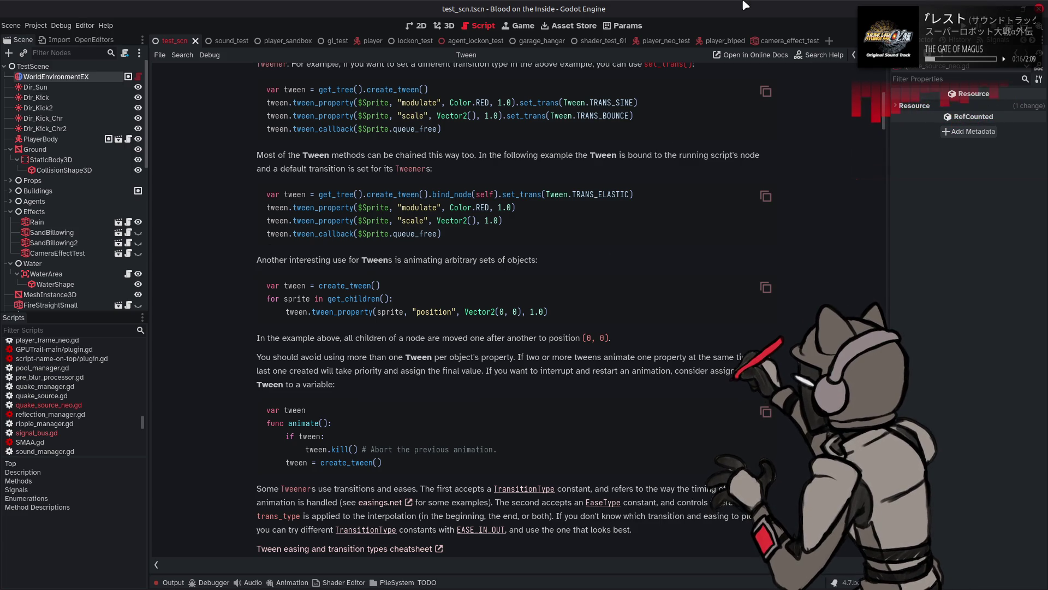
scroll(807, 248, down, 7)
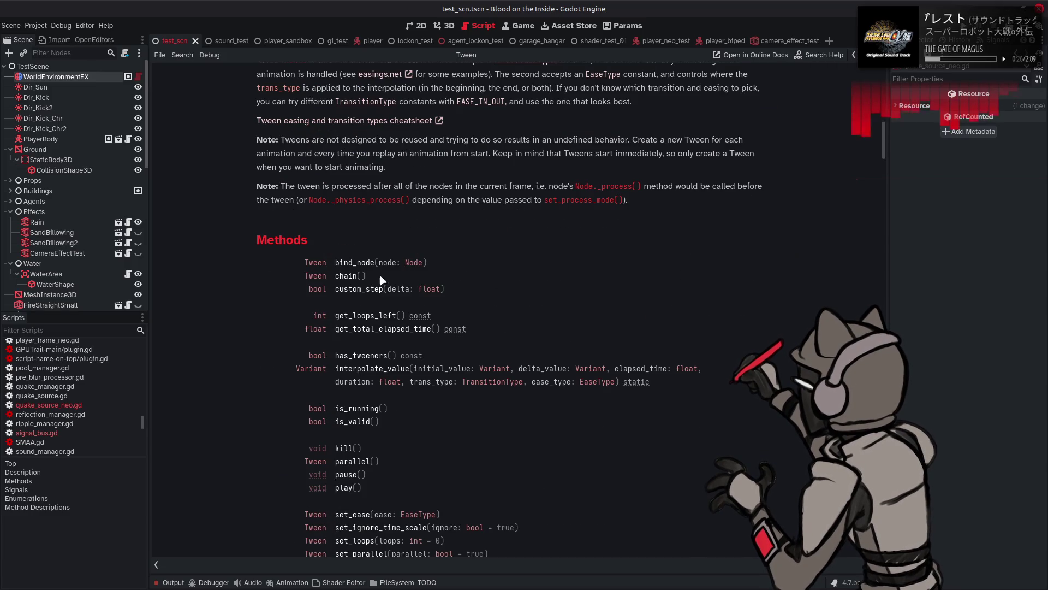
Jump to the bind_node description in the Tween reference, then on to the parallel() entry.
click(361, 262)
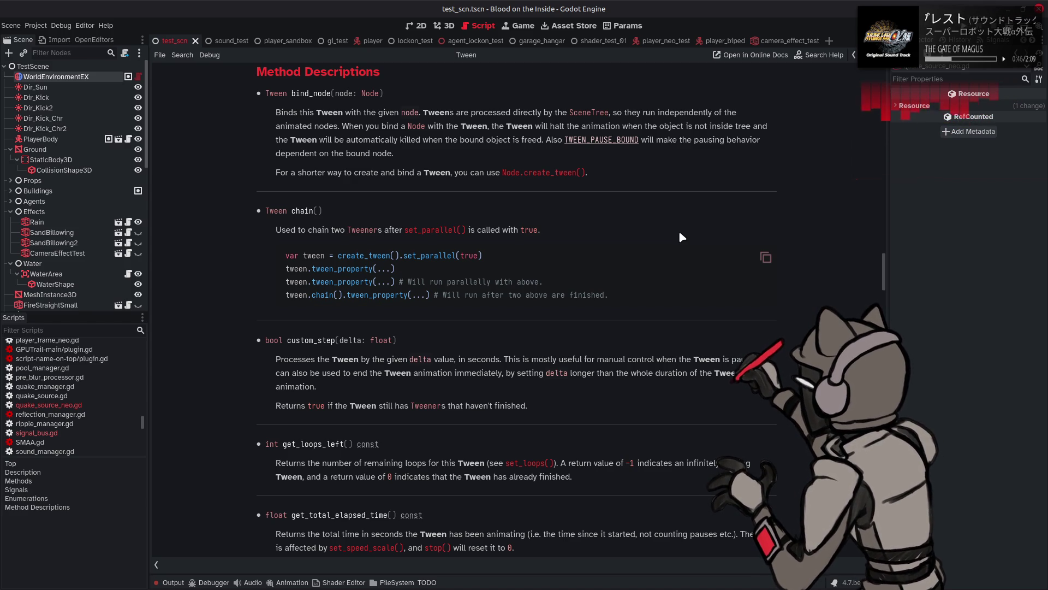
scroll(599, 222, down, 15)
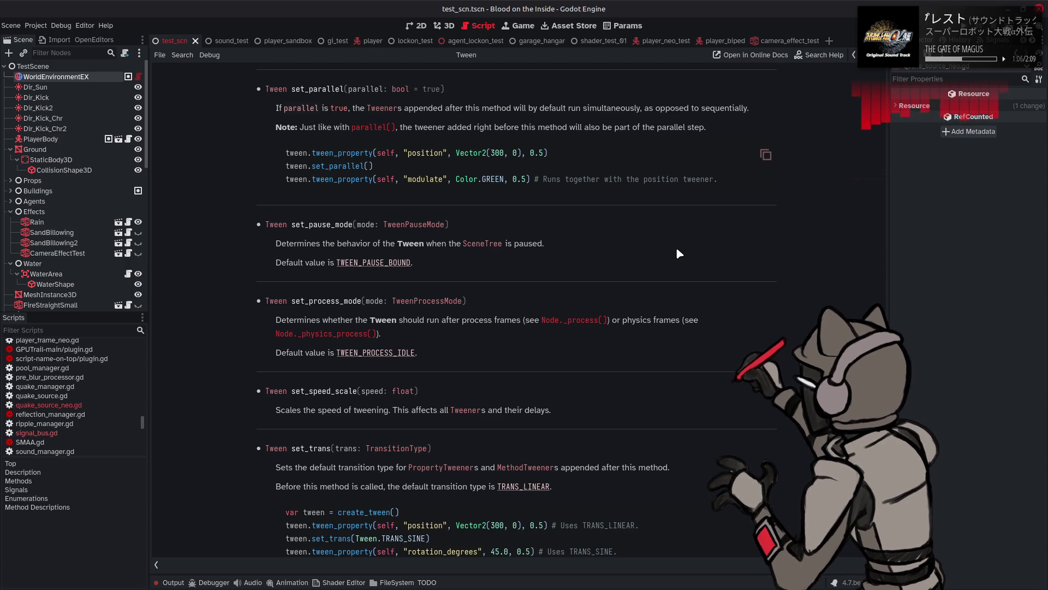
click(370, 128)
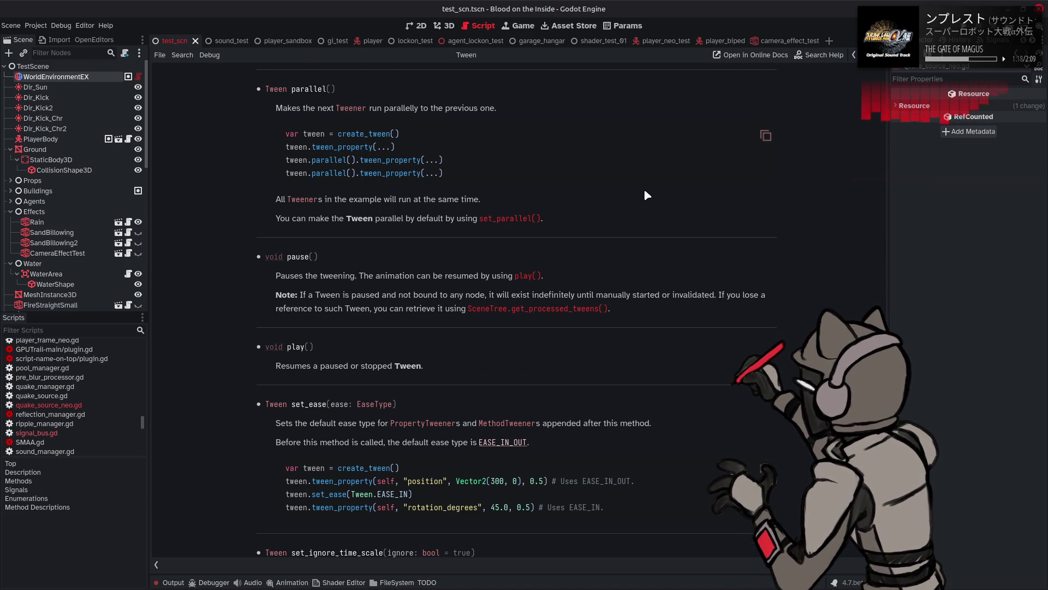
Read down the Tween docs past pause(), play(), set_loops, set_parallel and set_trans to stop().
scroll(647, 195, down, 1)
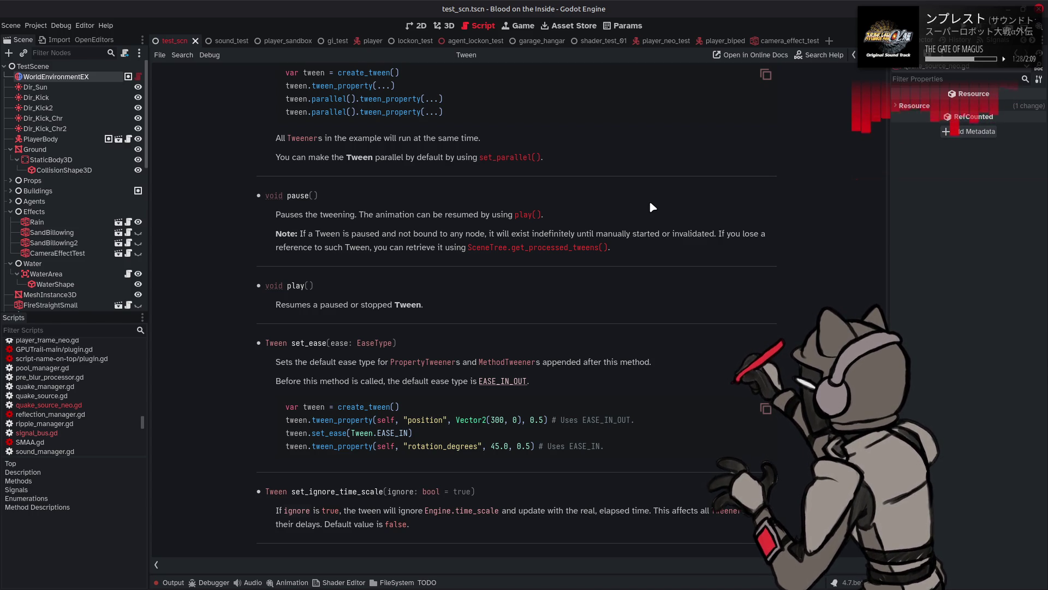
scroll(679, 256, down, 7)
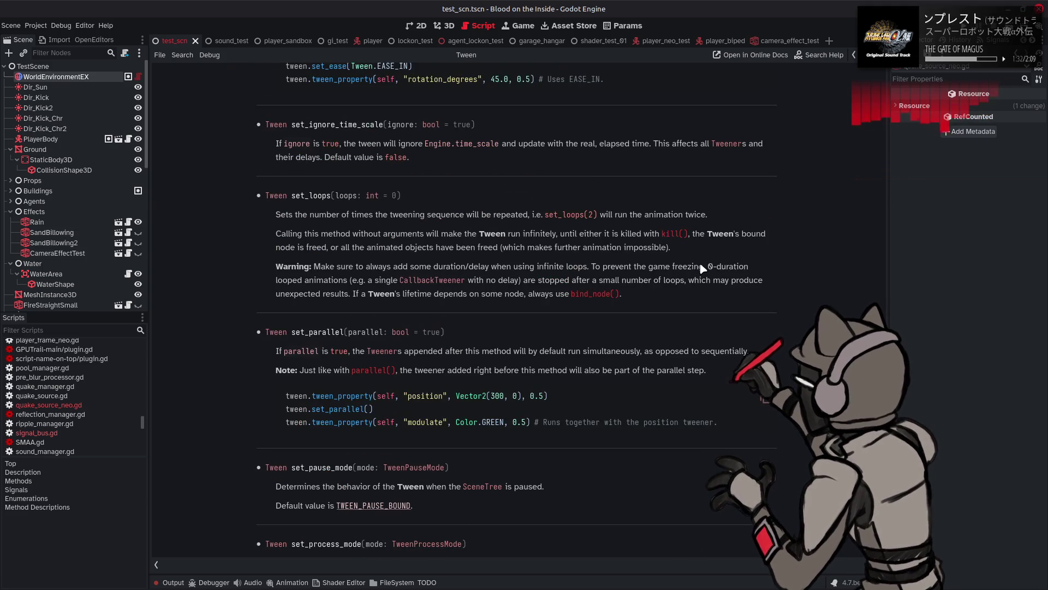
scroll(702, 267, down, 3)
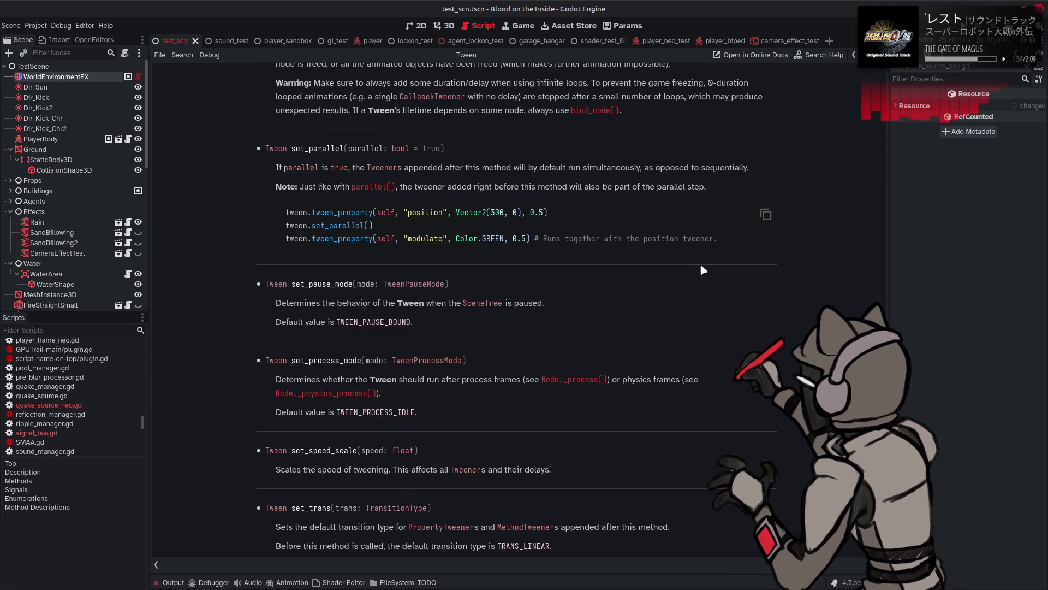
scroll(700, 264, down, 1)
scroll(713, 278, down, 2)
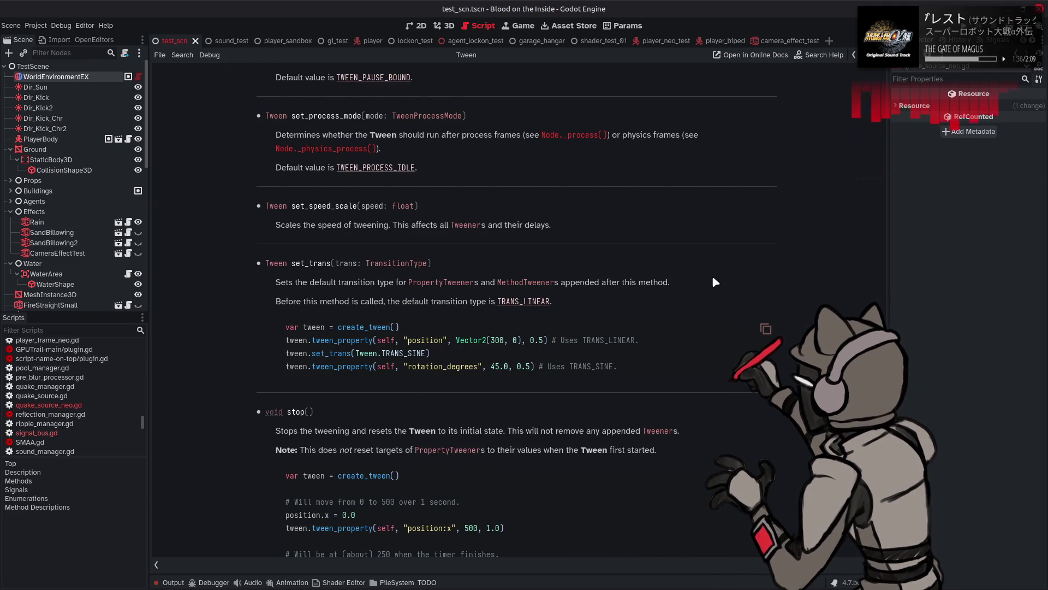
scroll(713, 278, down, 4)
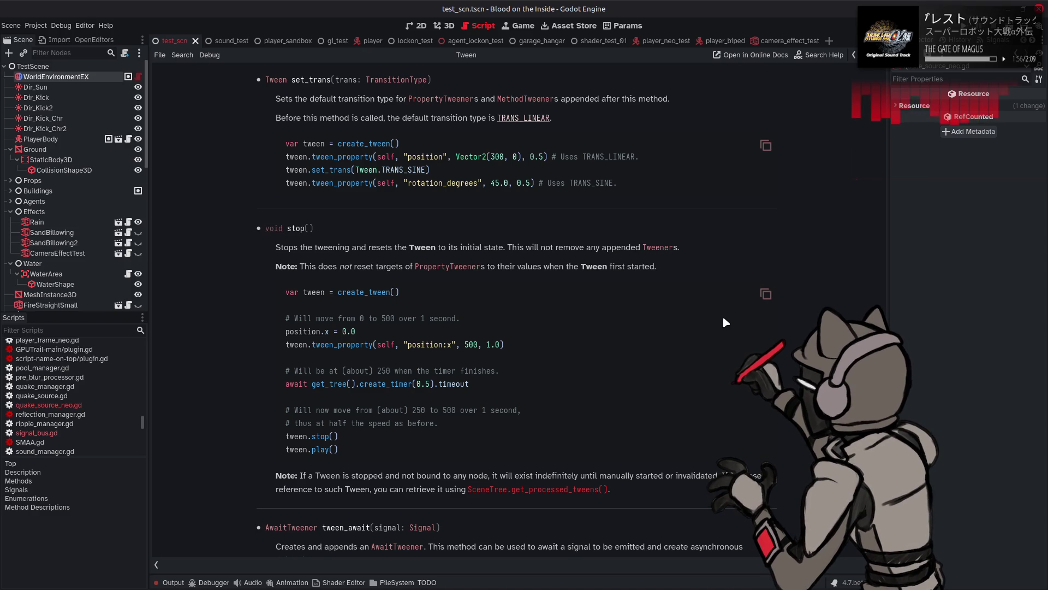
Read from stop() through the tween_* sections to tween_subtween, then jump back to pause().
scroll(723, 319, down, 3)
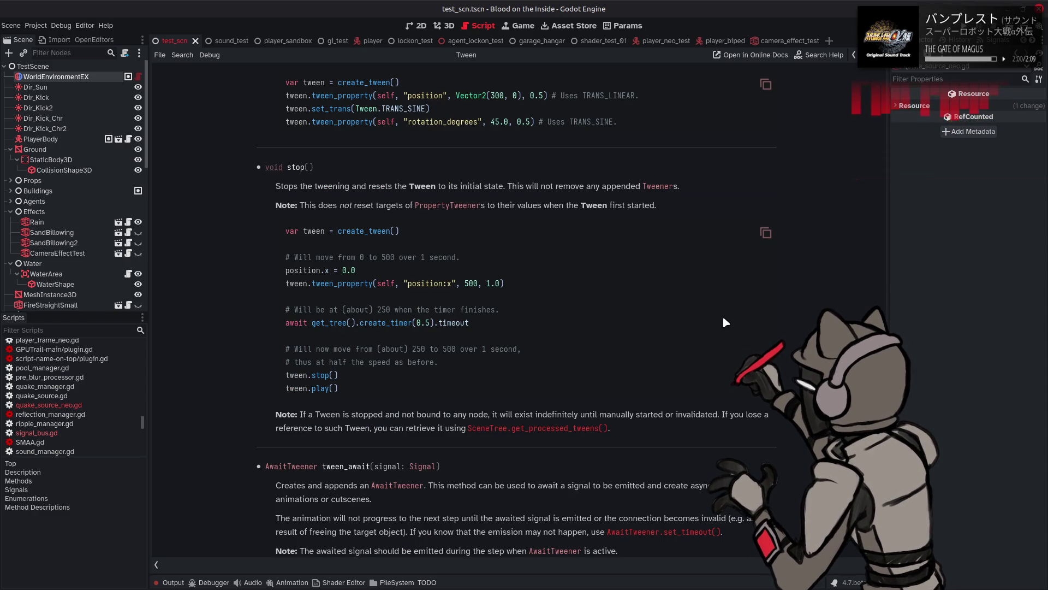
scroll(723, 318, down, 3)
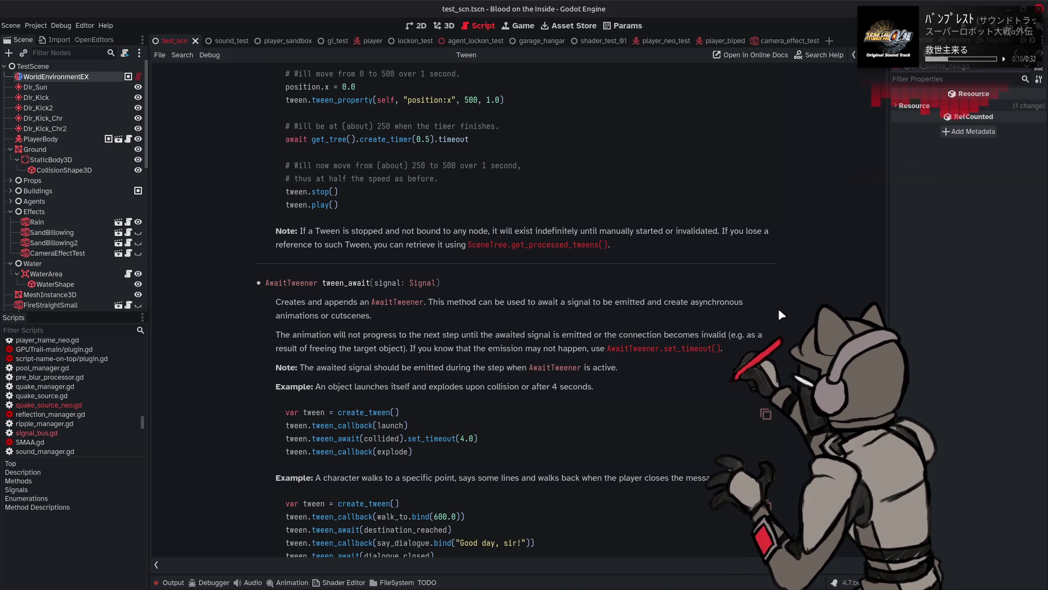
scroll(779, 310, down, 5)
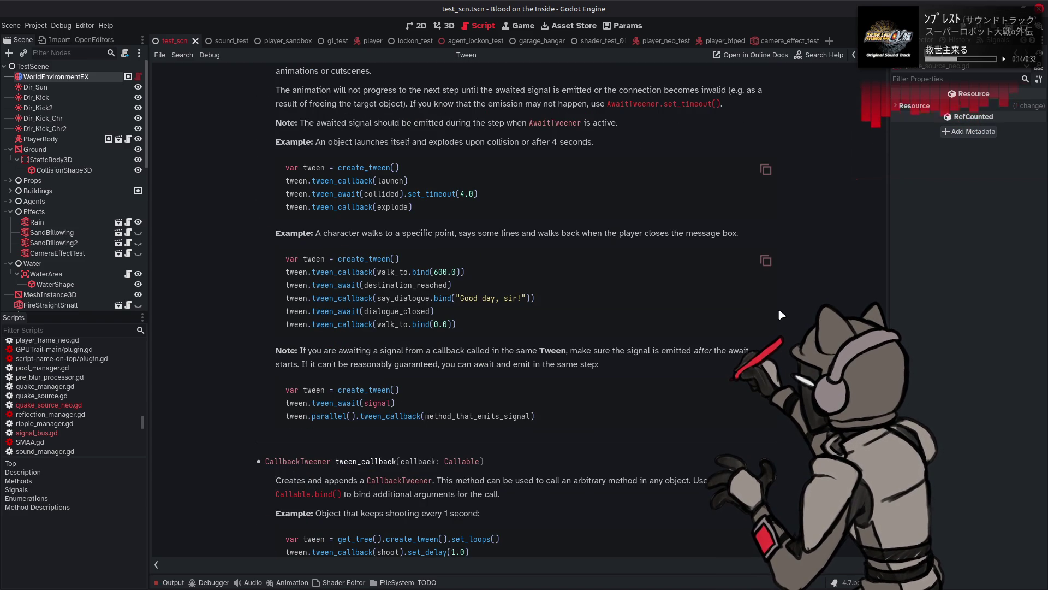
scroll(779, 310, down, 4)
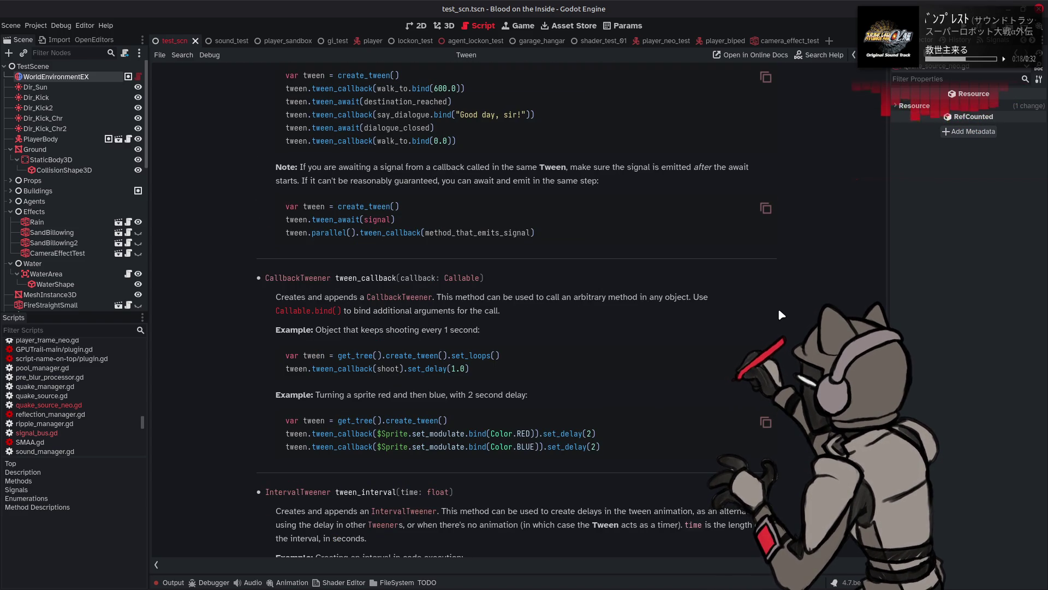
scroll(779, 309, down, 5)
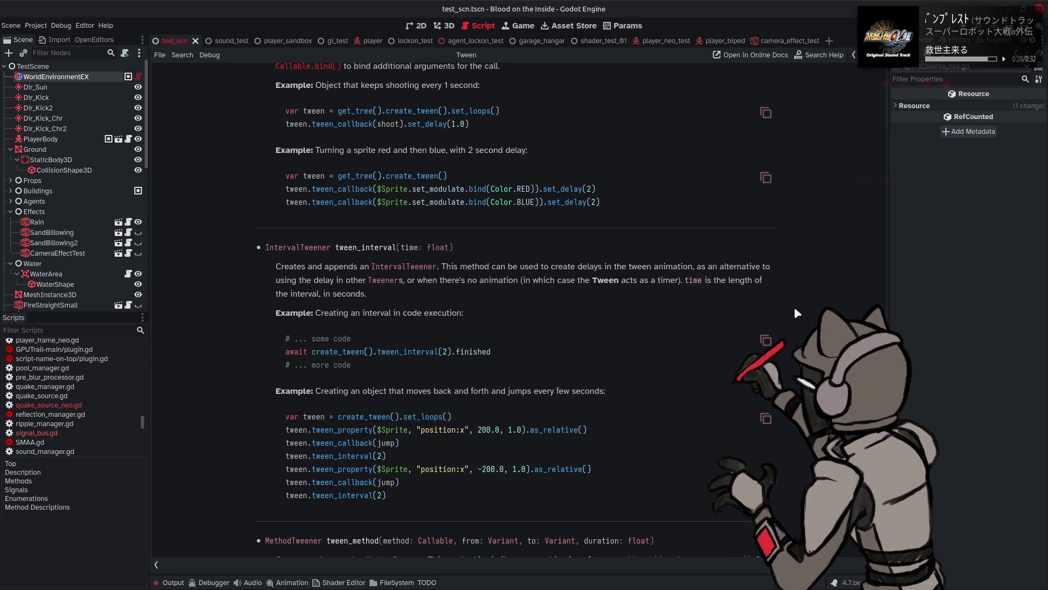
scroll(795, 309, down, 3)
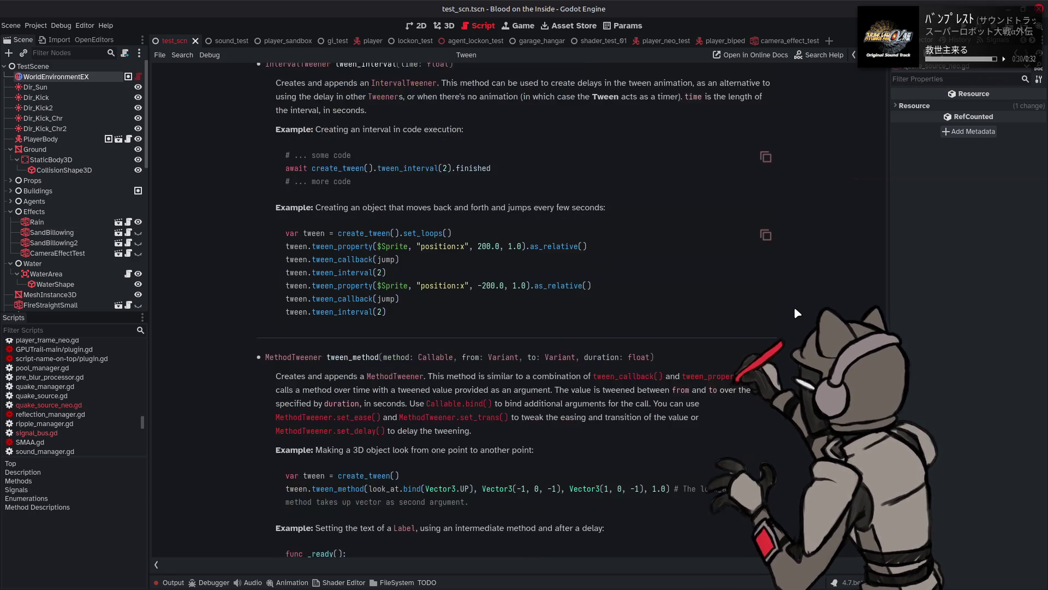
scroll(795, 309, down, 3)
scroll(793, 306, up, 6)
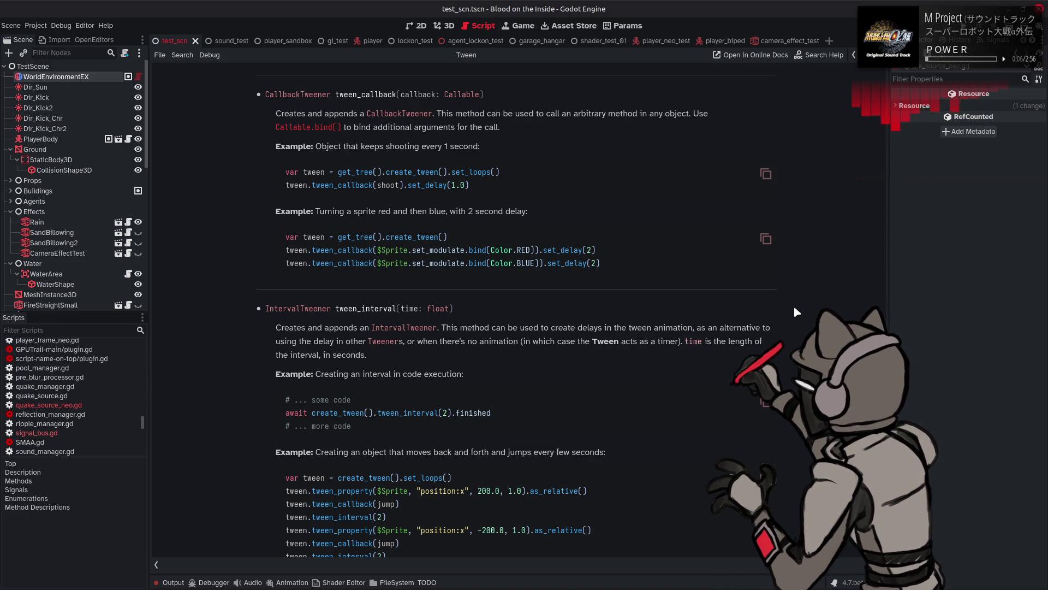
scroll(795, 308, down, 6)
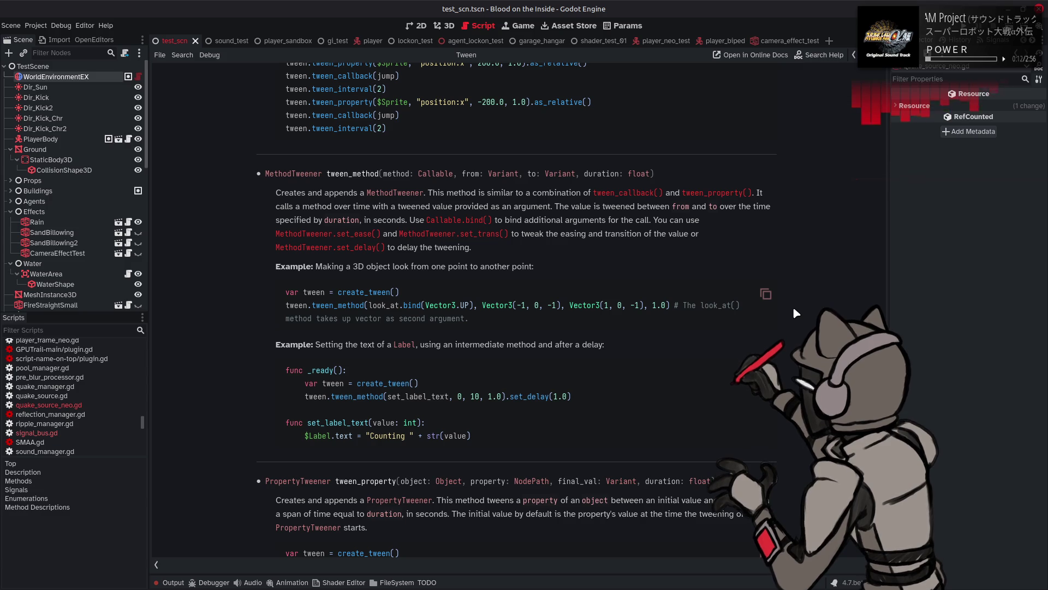
scroll(795, 311, down, 3)
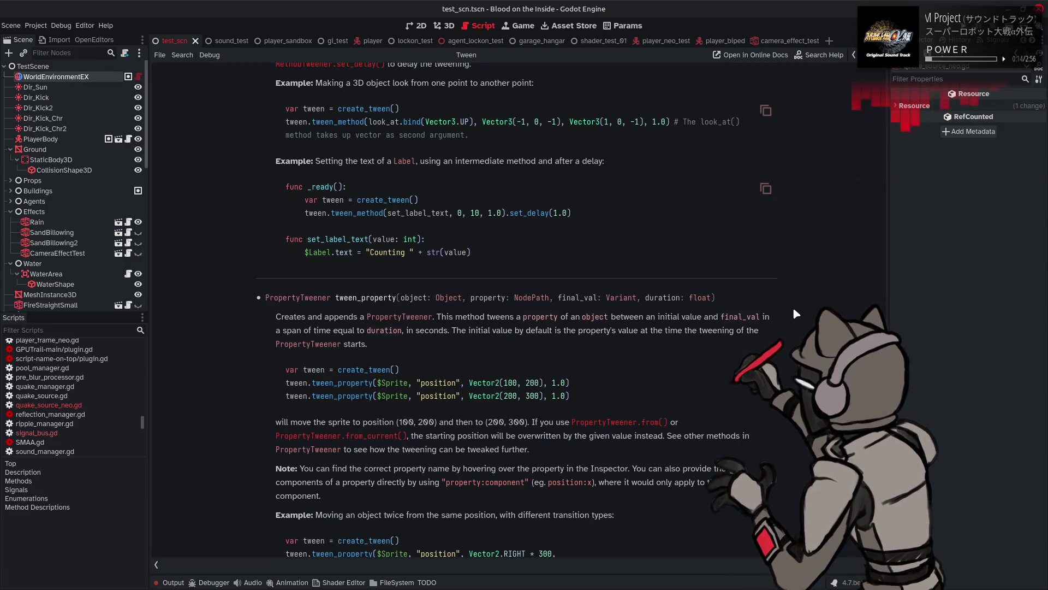
scroll(794, 313, up, 4)
scroll(794, 312, down, 6)
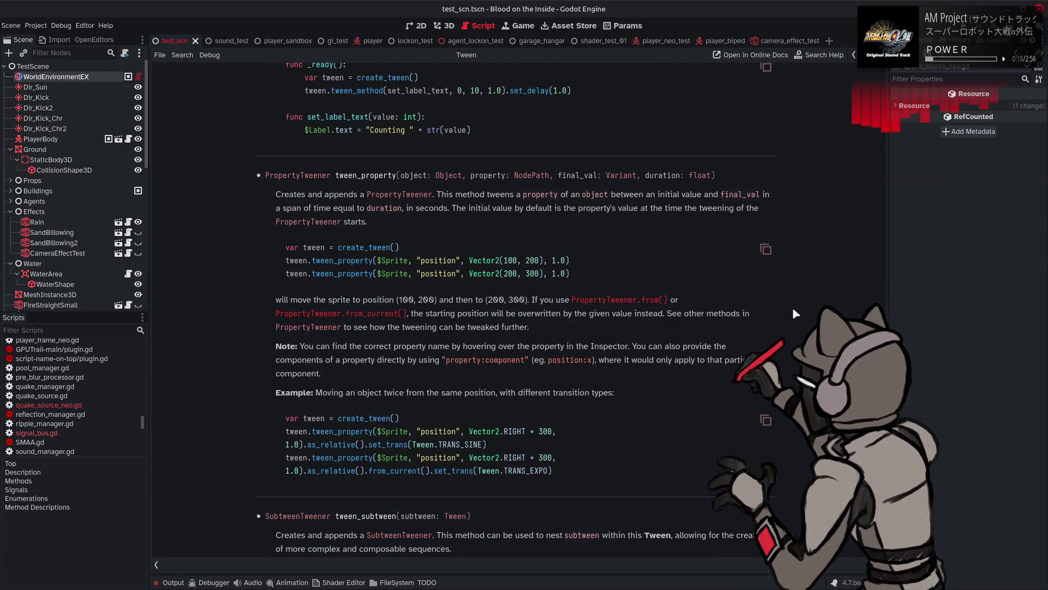
scroll(794, 313, down, 3)
scroll(794, 313, down, 1)
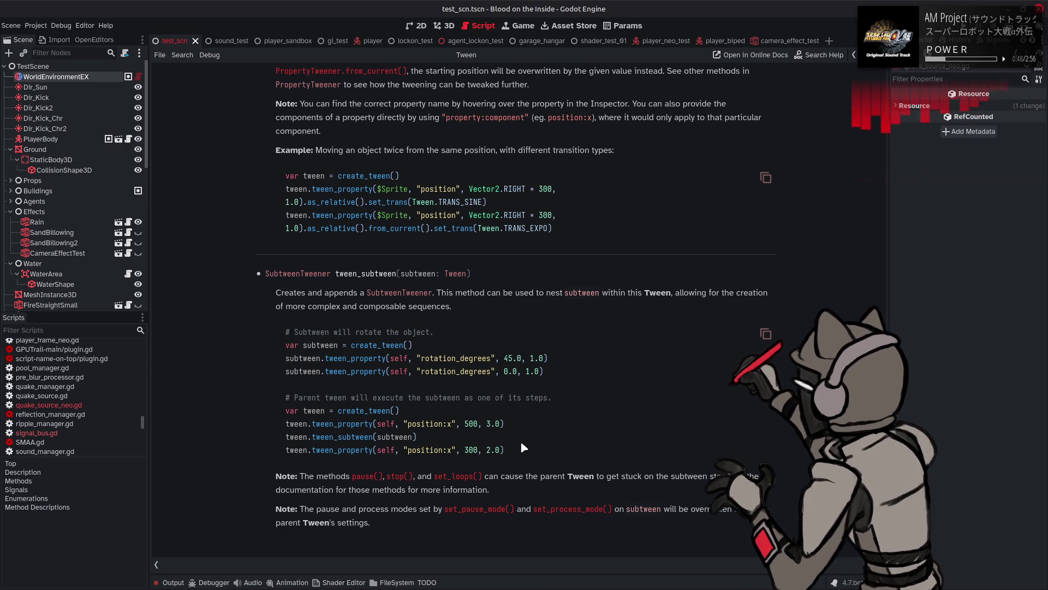
click(364, 475)
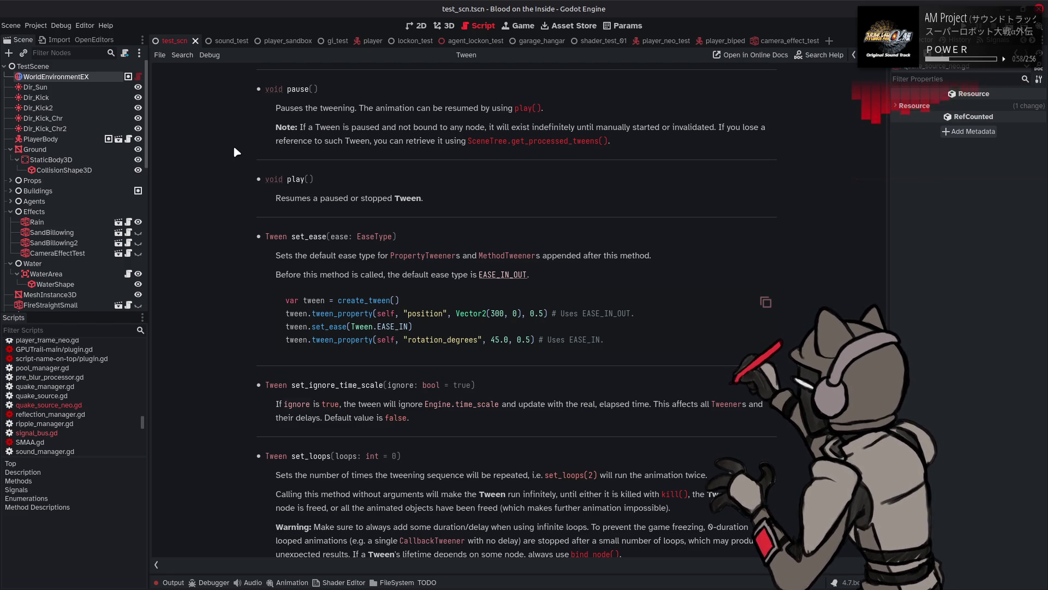
scroll(234, 145, up, 5)
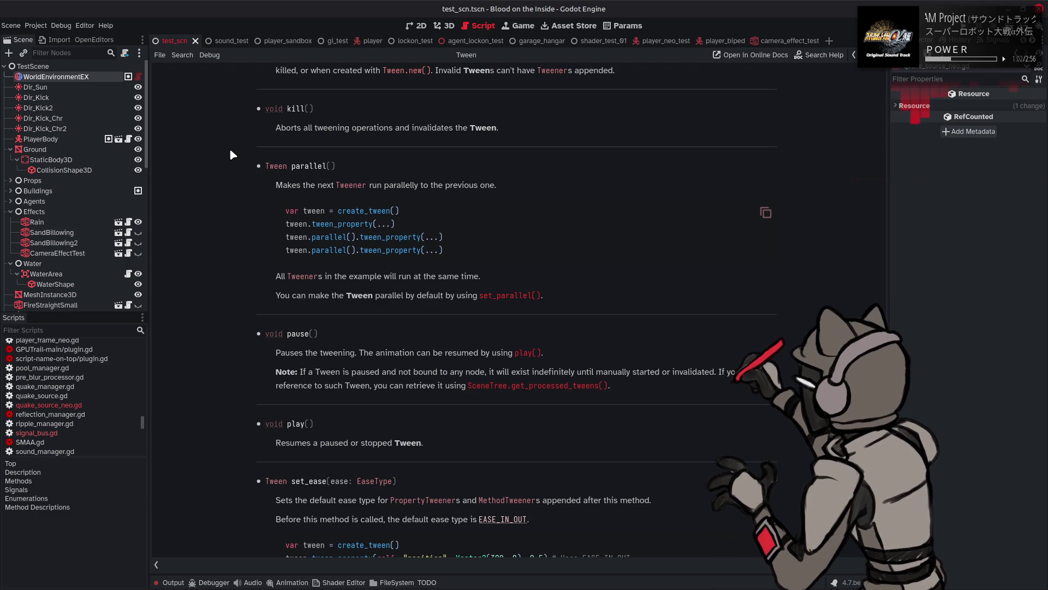
scroll(230, 150, up, 2)
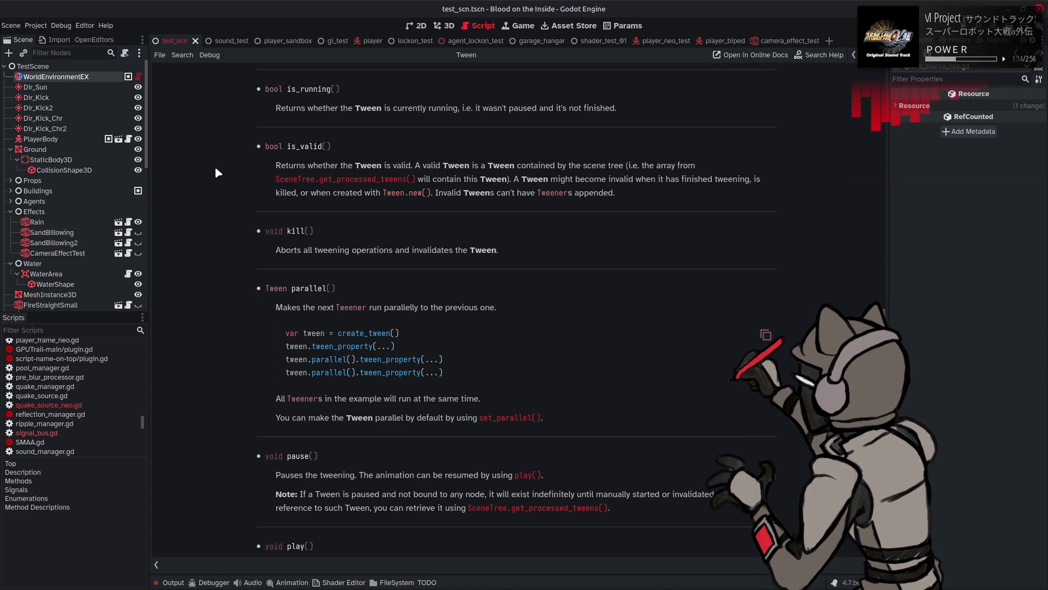
scroll(212, 164, up, 5)
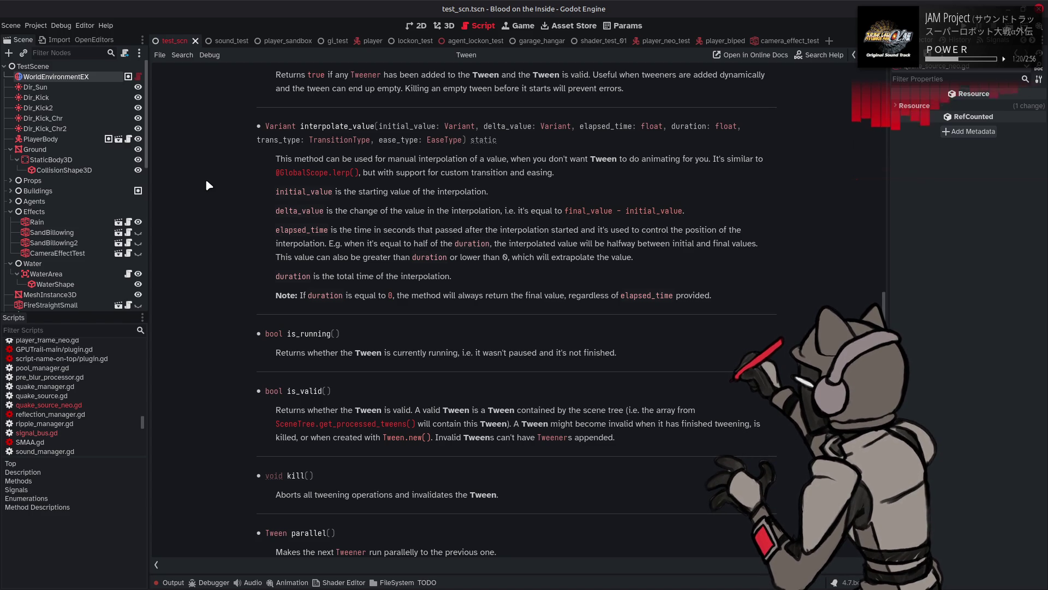
scroll(207, 182, up, 3)
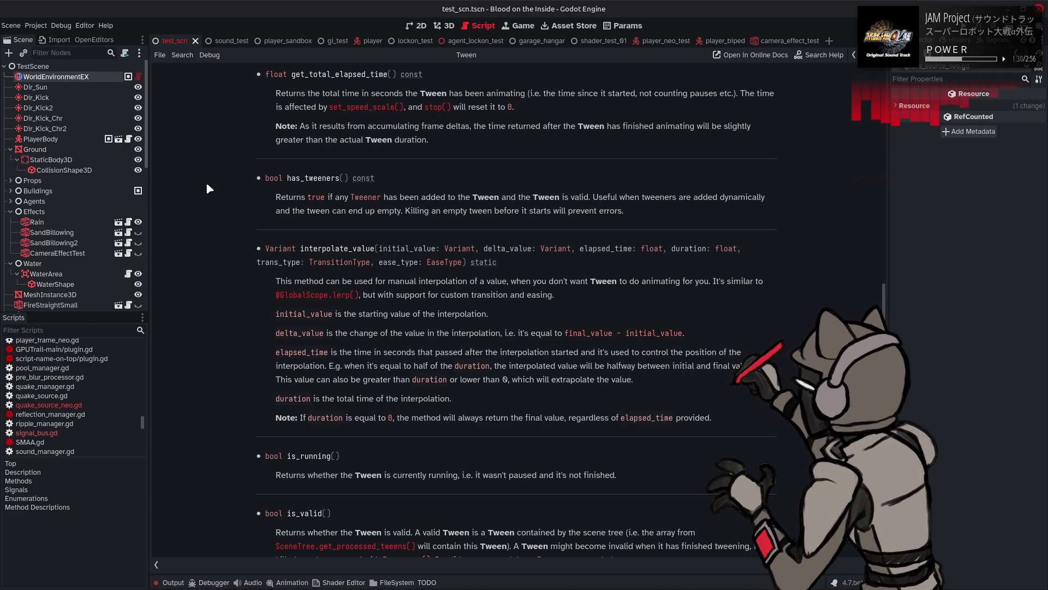
double_click(308, 179)
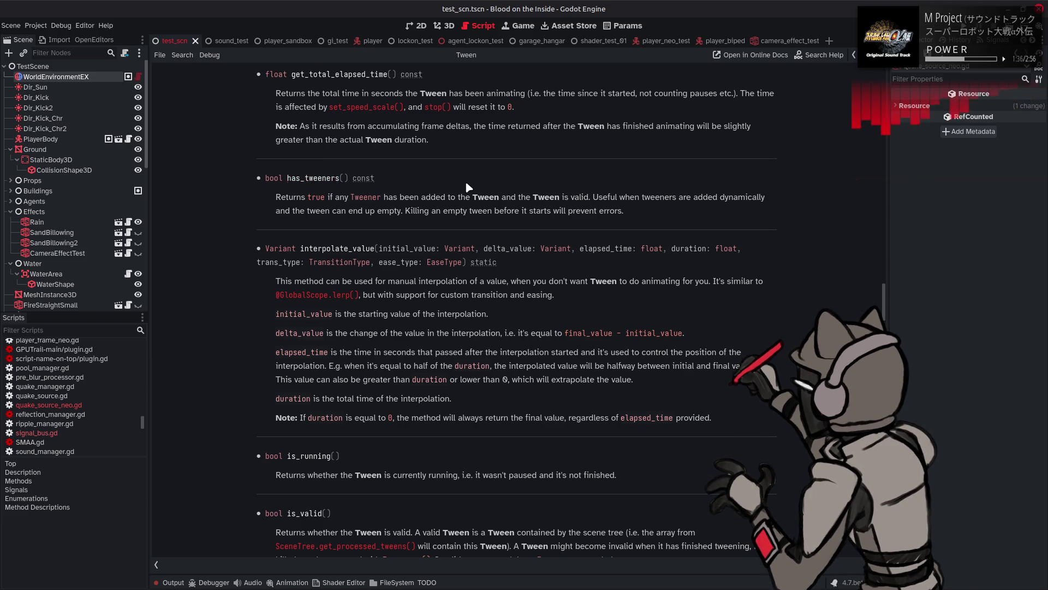
click(467, 187)
scroll(492, 185, up, 5)
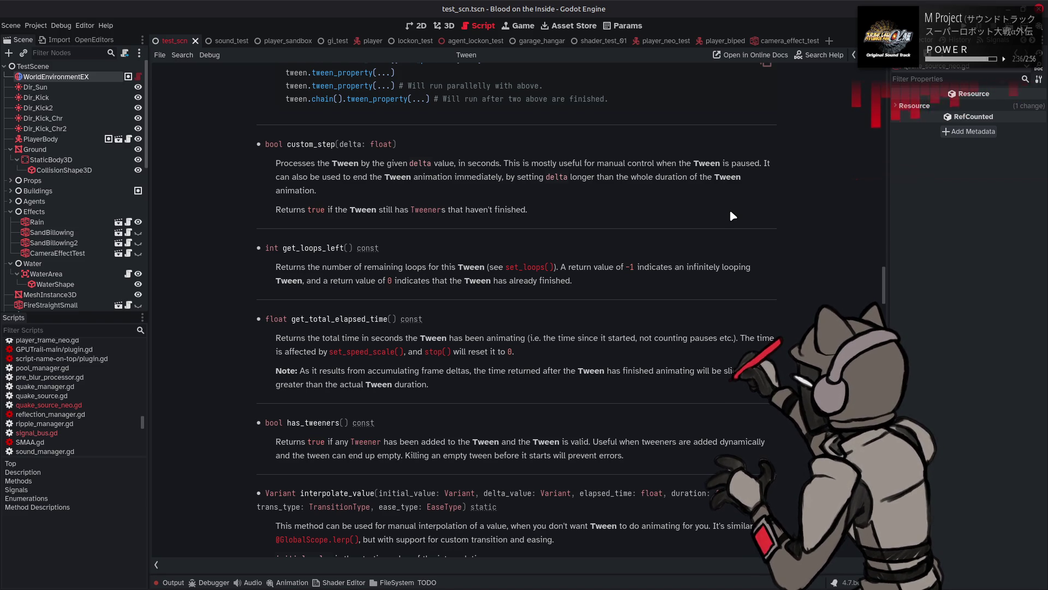
scroll(730, 213, up, 3)
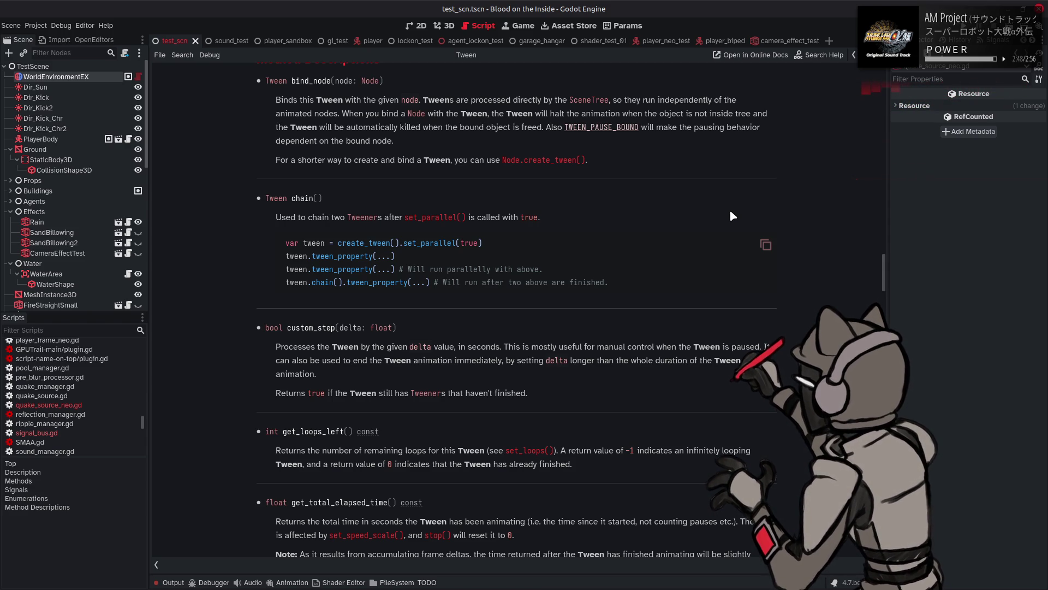
scroll(730, 211, up, 3)
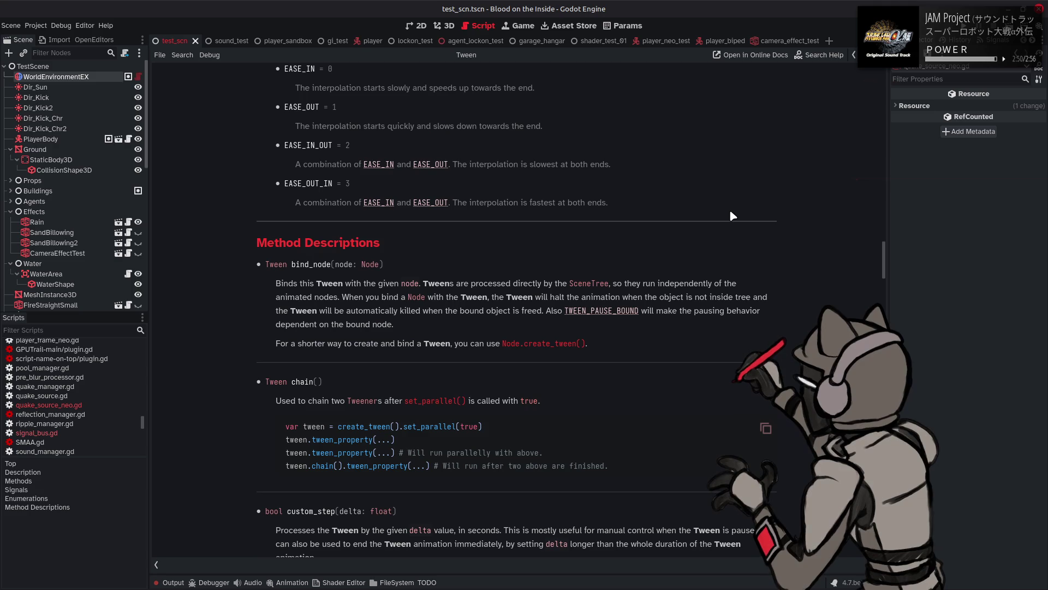
scroll(731, 212, up, 12)
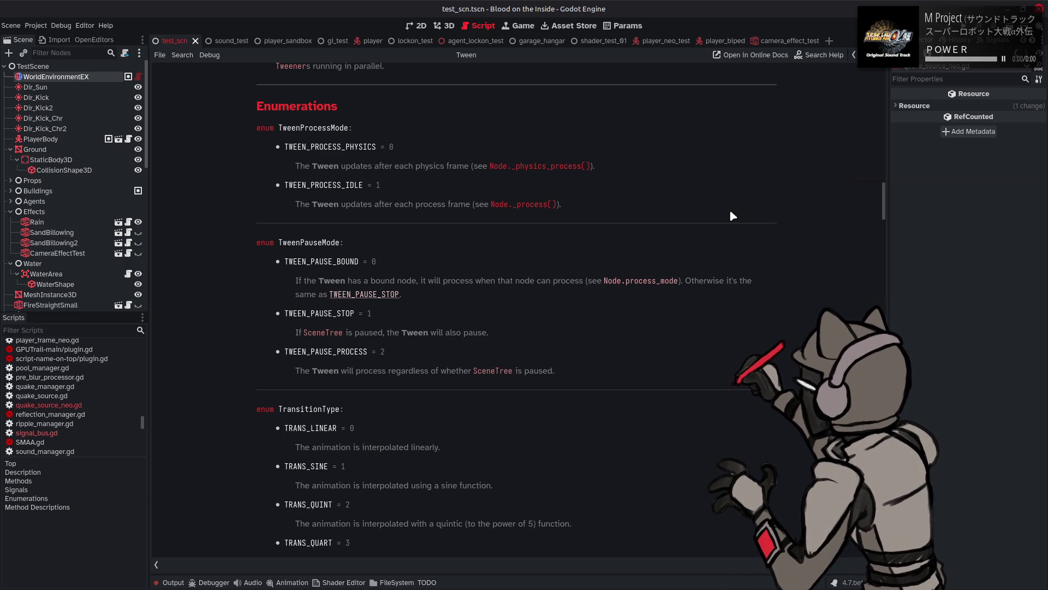
scroll(731, 215, up, 5)
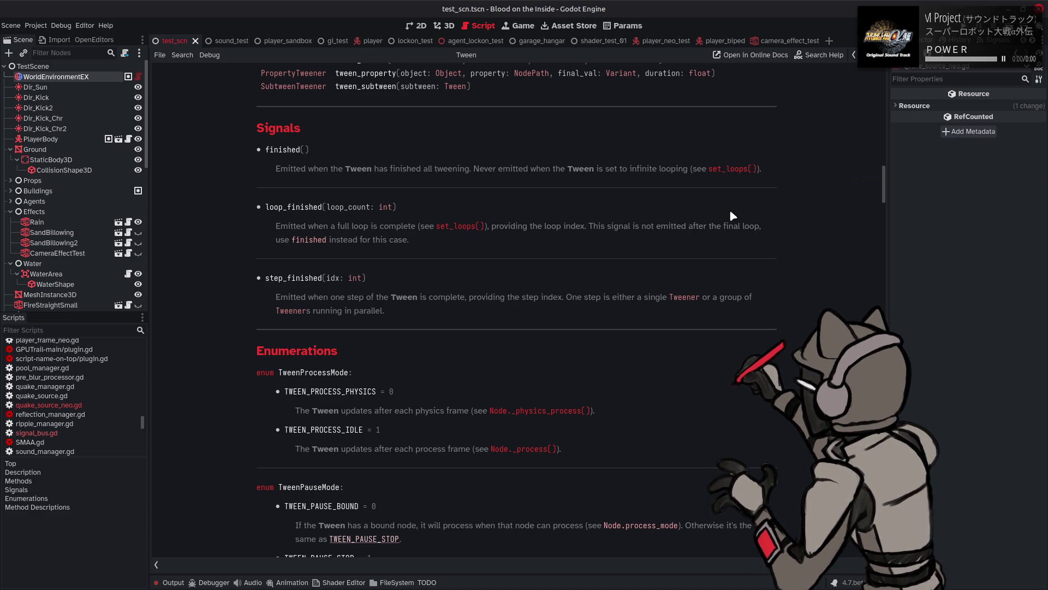
Jump from the Tween Methods list to the set_loops() description.
scroll(732, 215, up, 5)
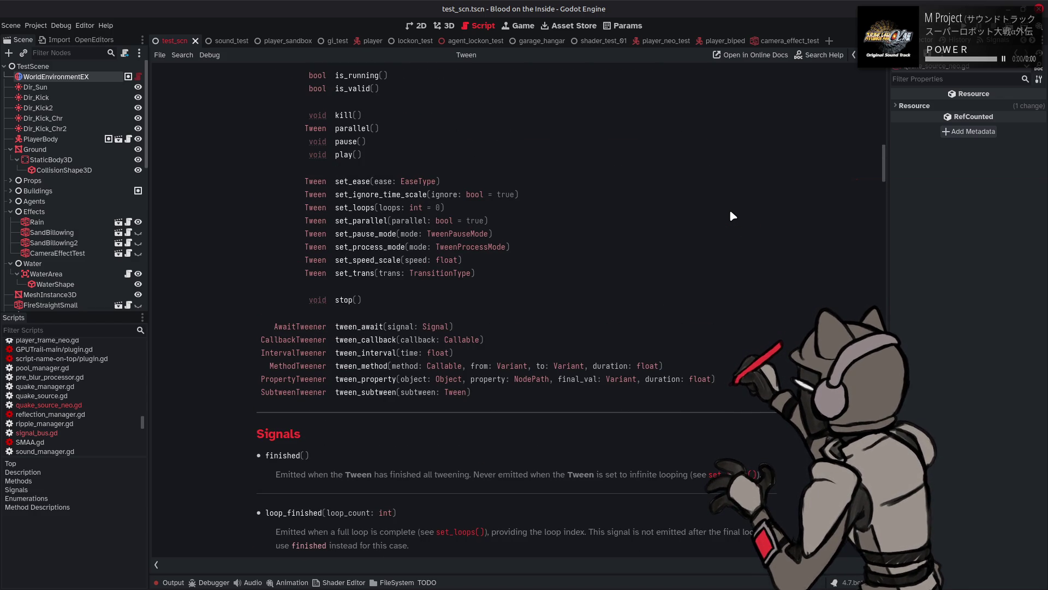
scroll(732, 215, up, 3)
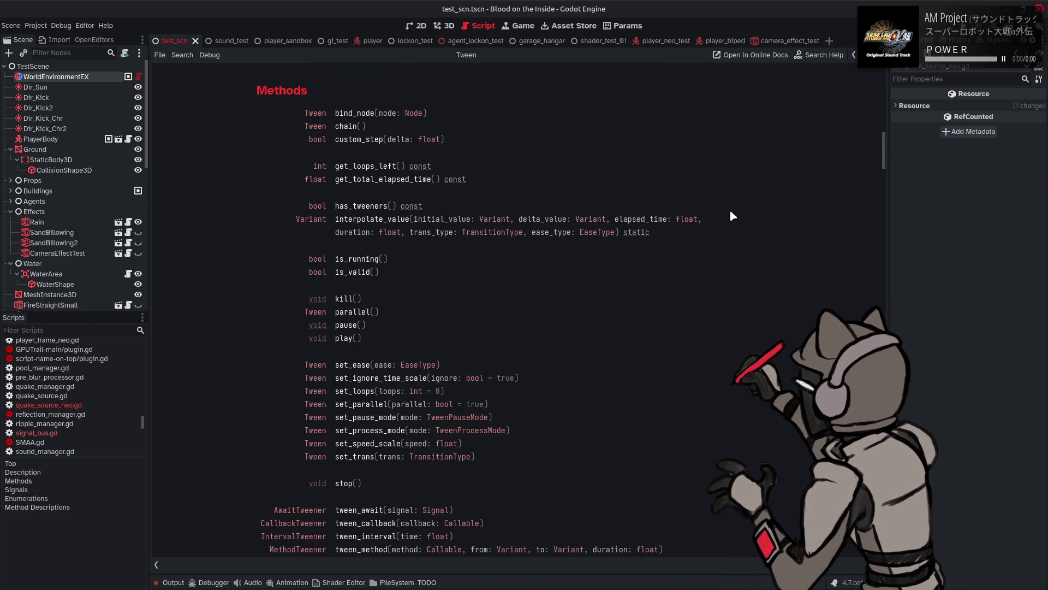
scroll(732, 216, up, 5)
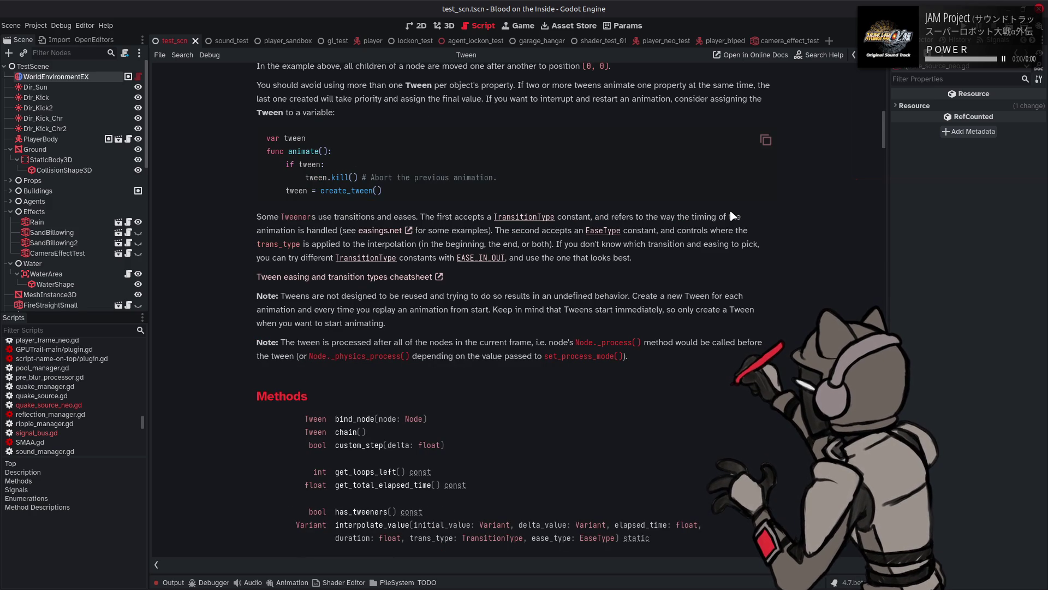
scroll(732, 216, down, 7)
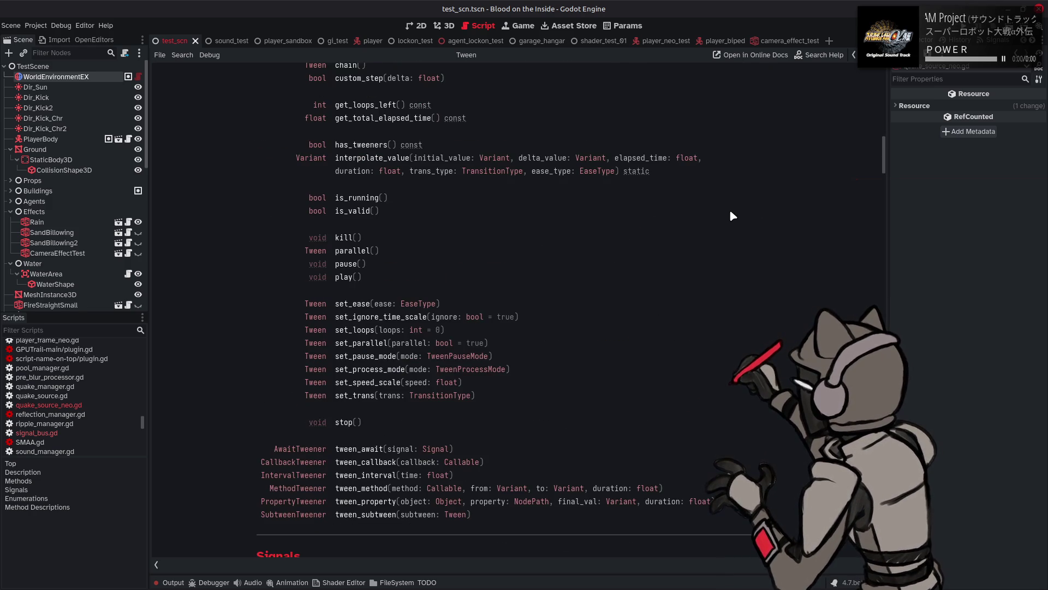
scroll(733, 215, down, 2)
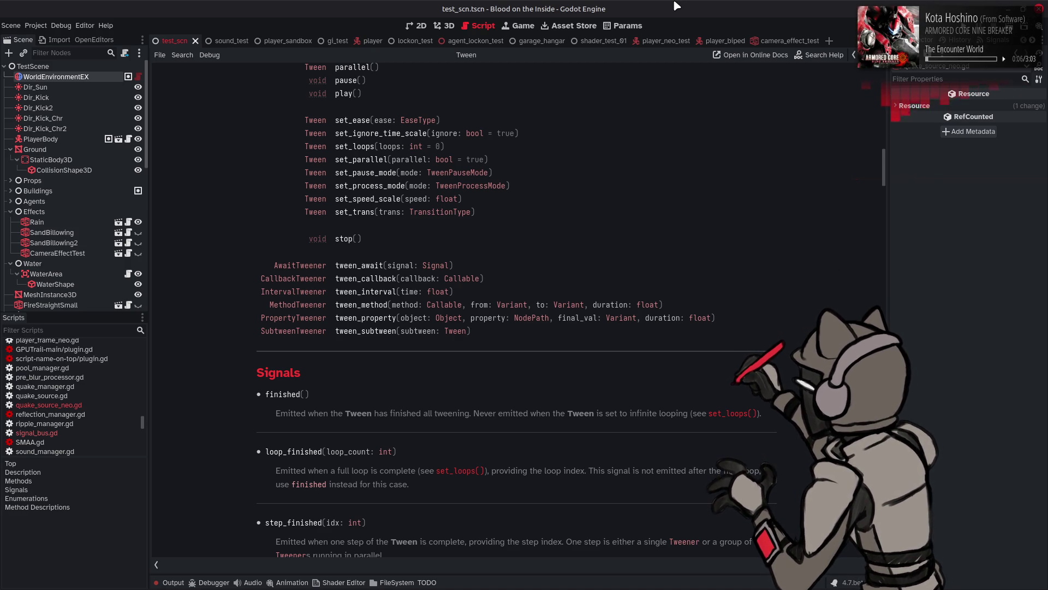
click(354, 146)
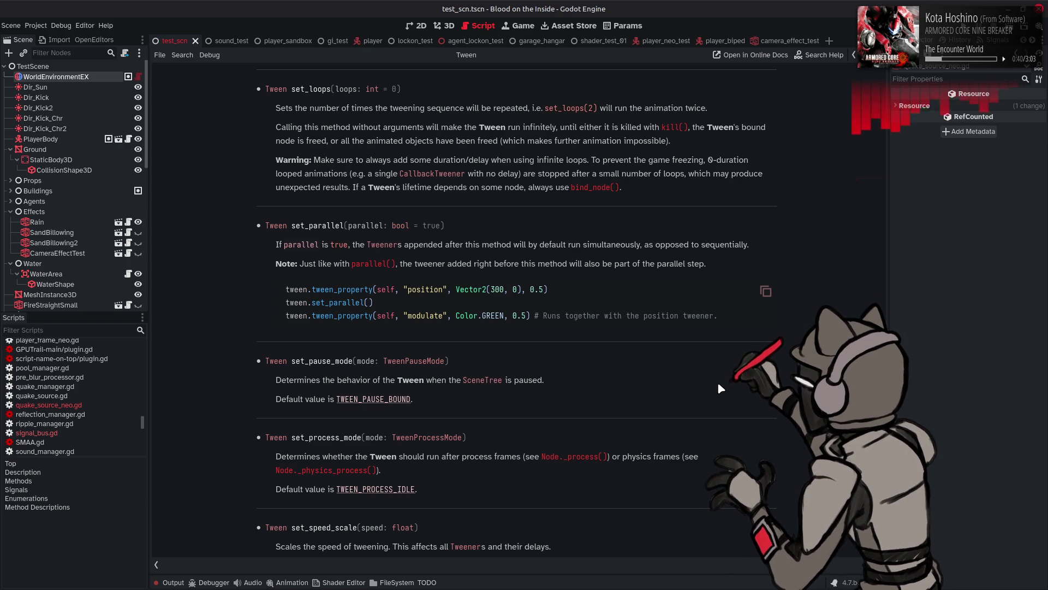
Compare the Tween help with quake_source_neo.gd, ending on _pause_tween at line 368.
key(alt+Left)
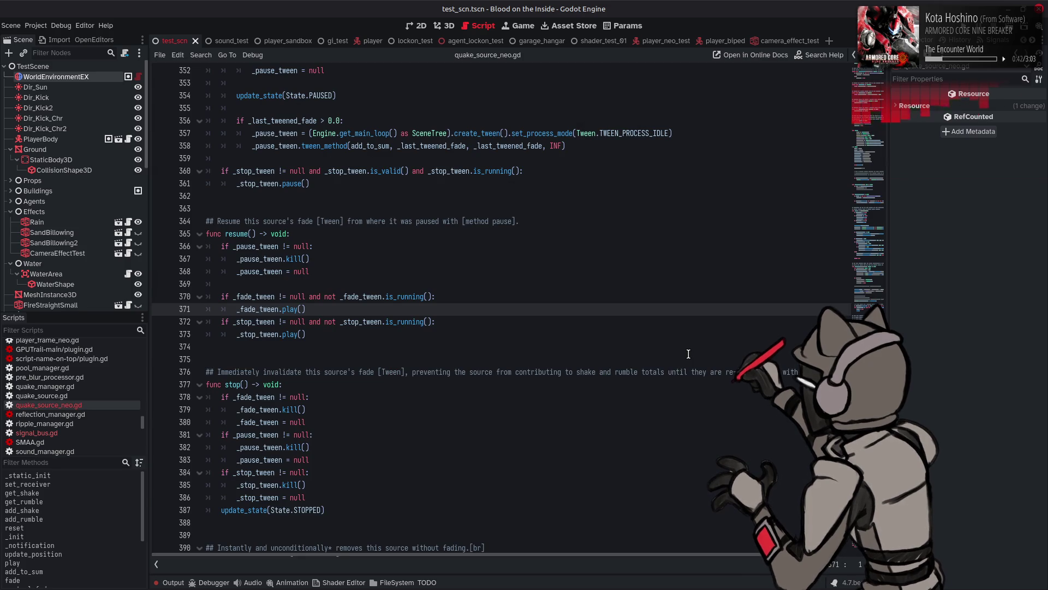
double_click(274, 269)
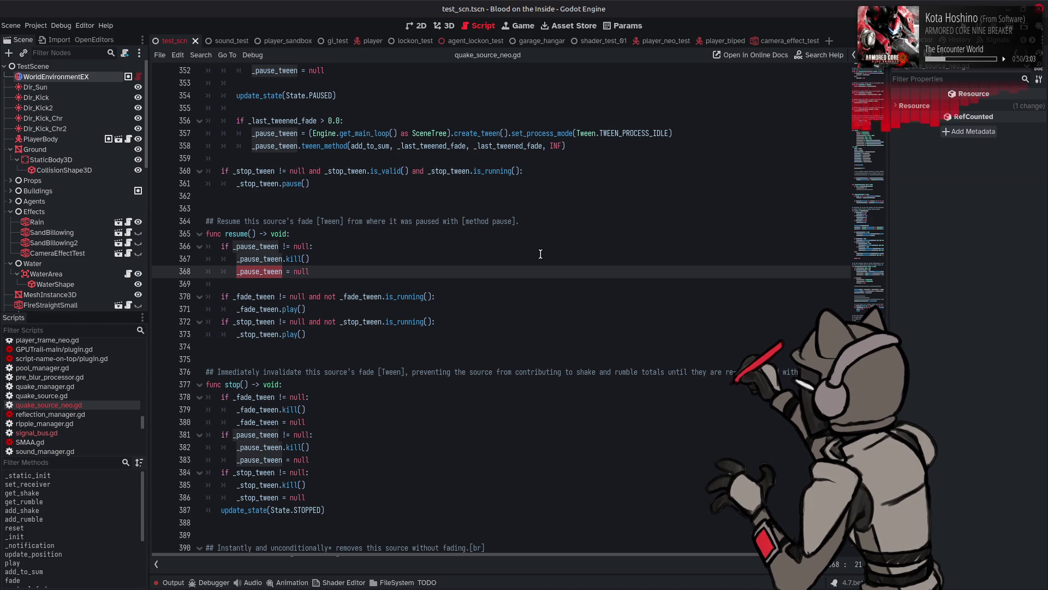
key(alt+Left)
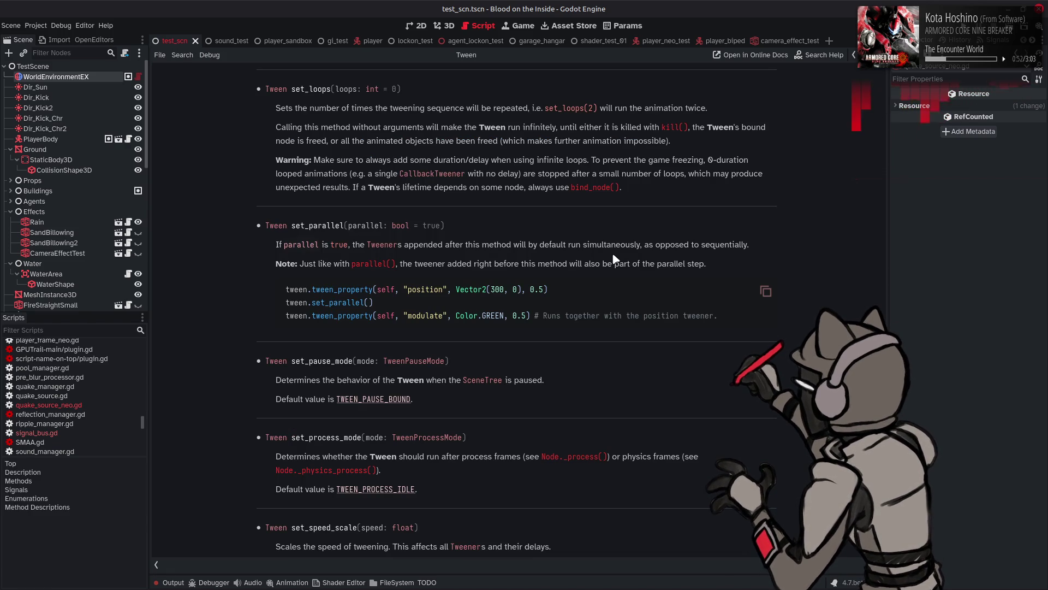
key(alt+Right)
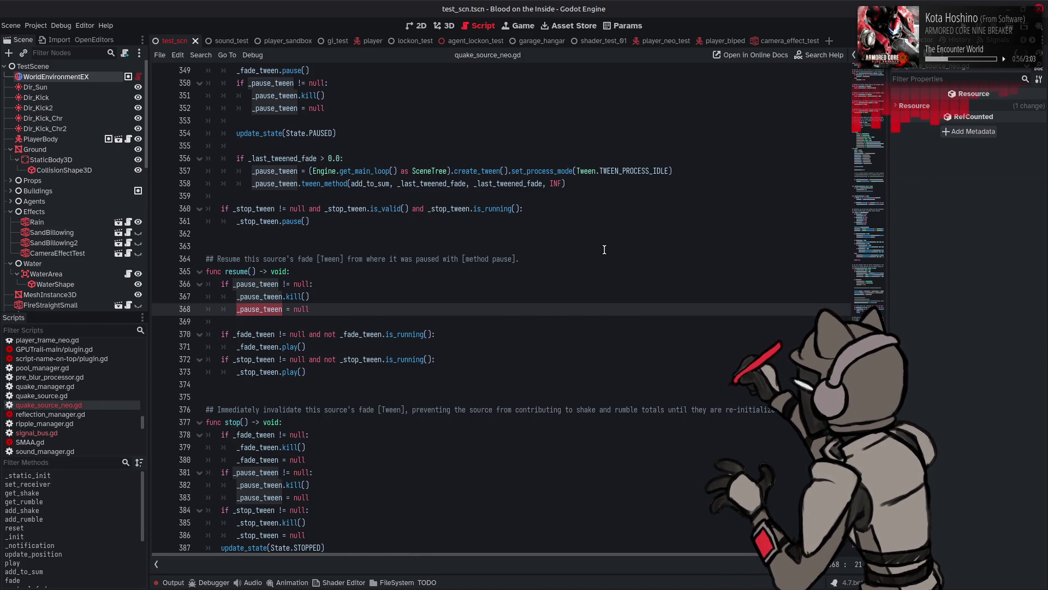
key(alt+Left)
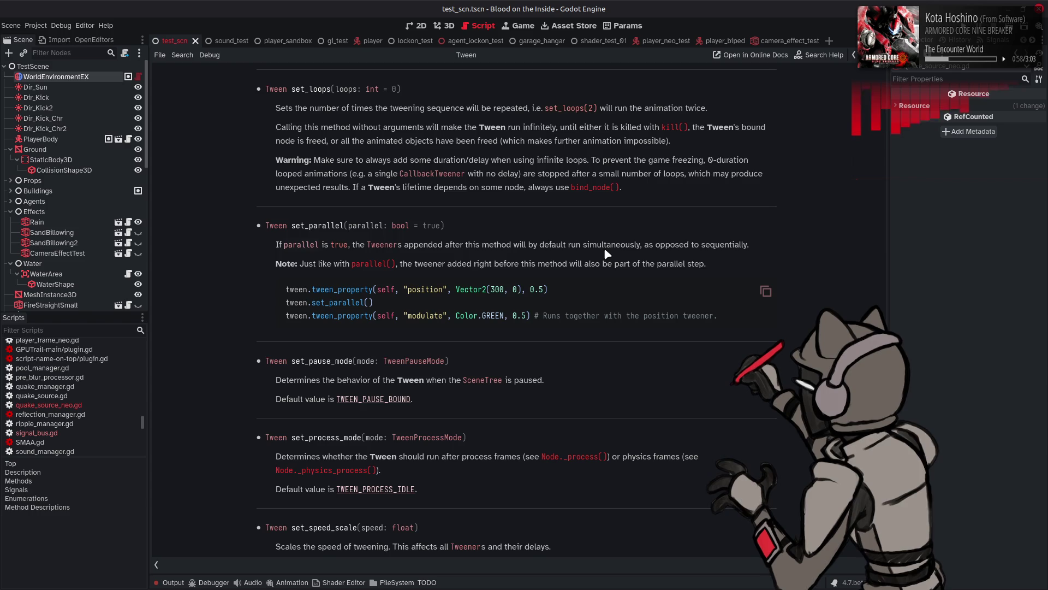
scroll(605, 254, up, 3)
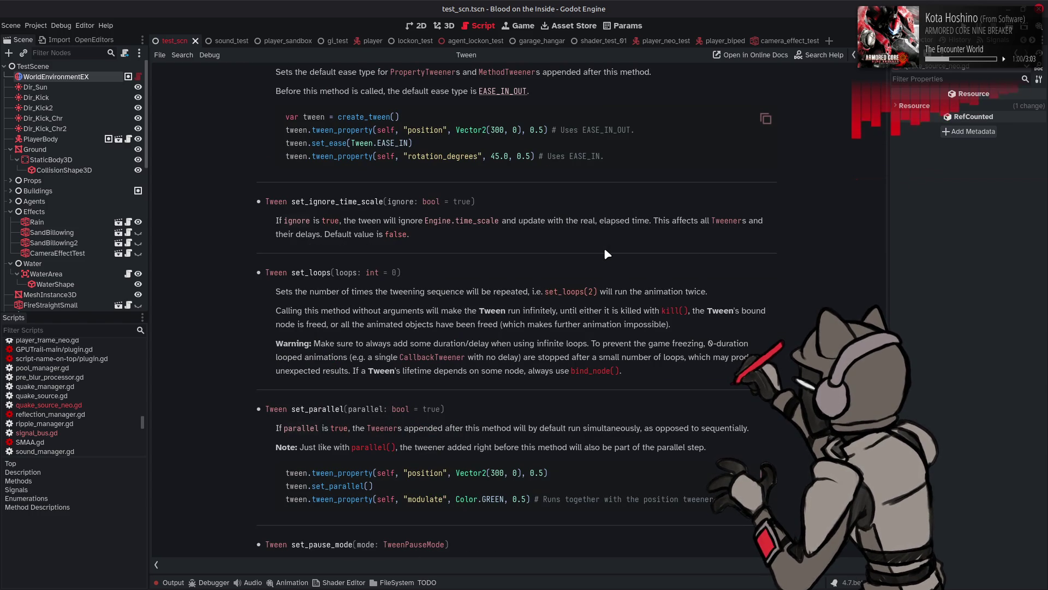
key(alt+Right)
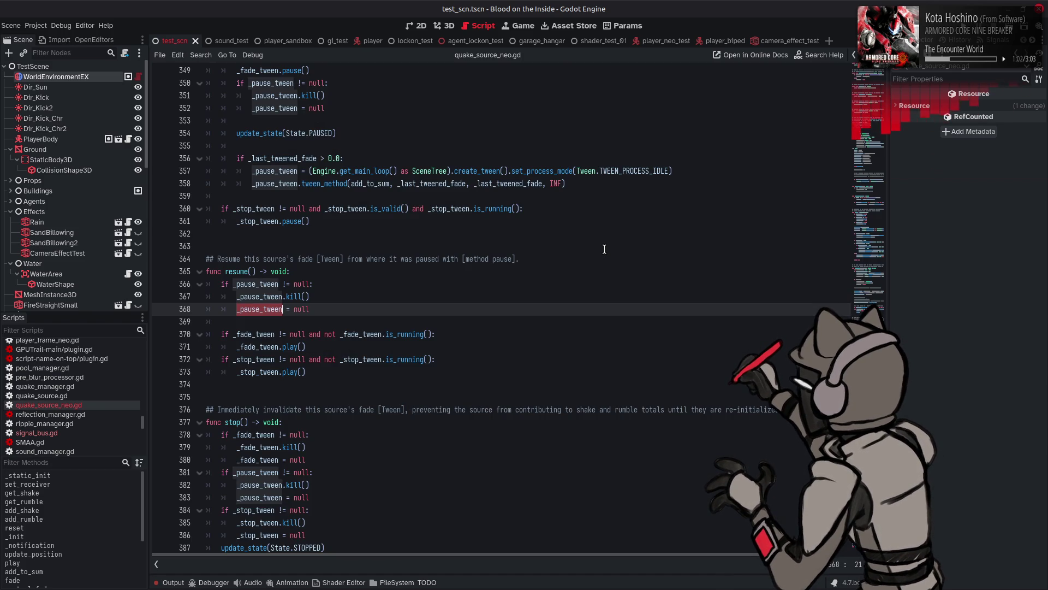
mouse_move(336, 183)
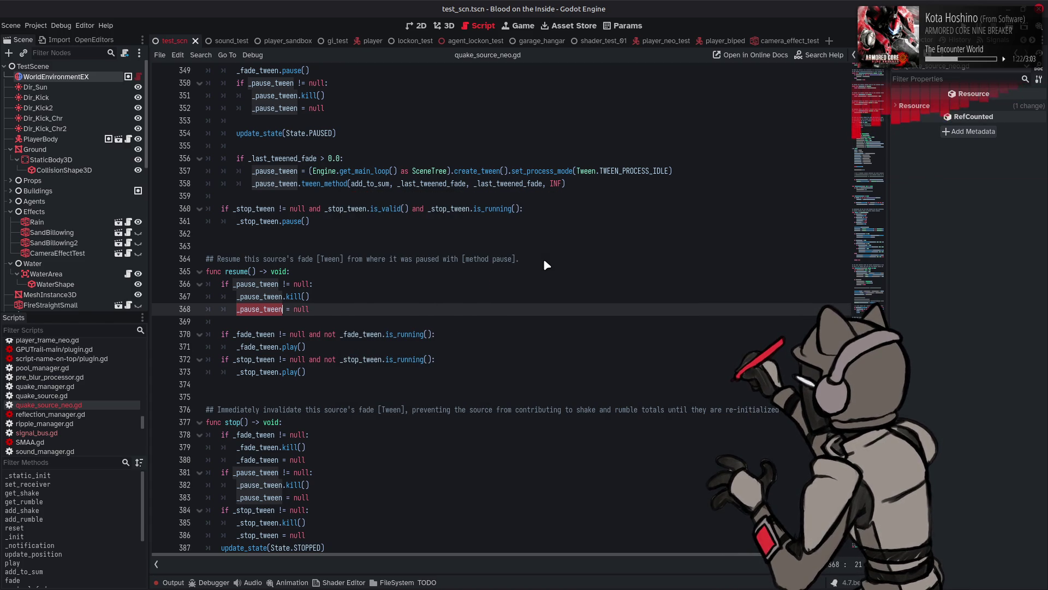
Append 'and _fade_tween.has_tweeners()' to the fade tween condition on line 370.
click(440, 333)
text(and )
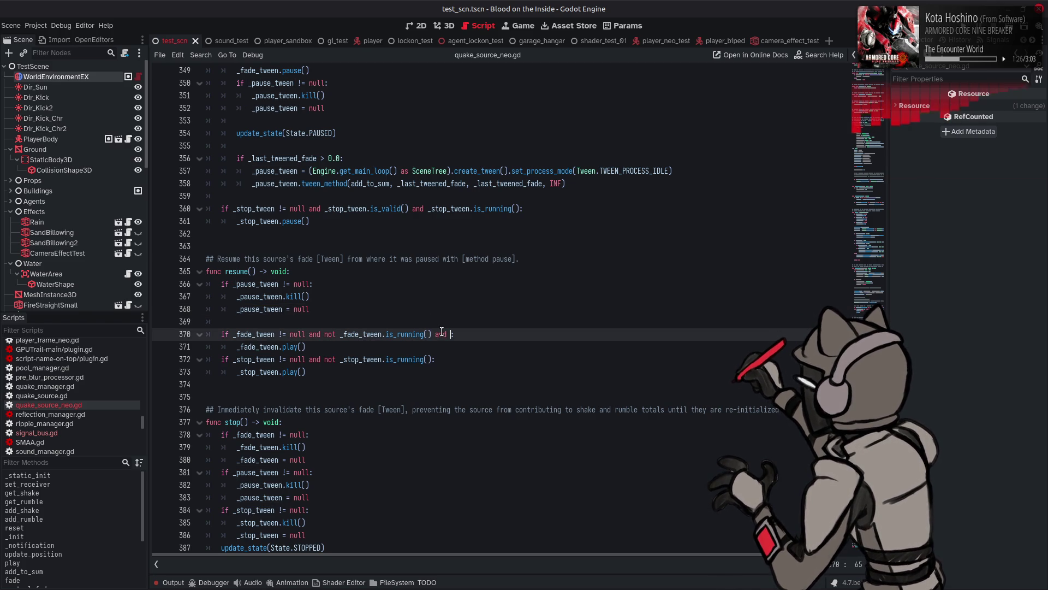
text(_fade_tween.)
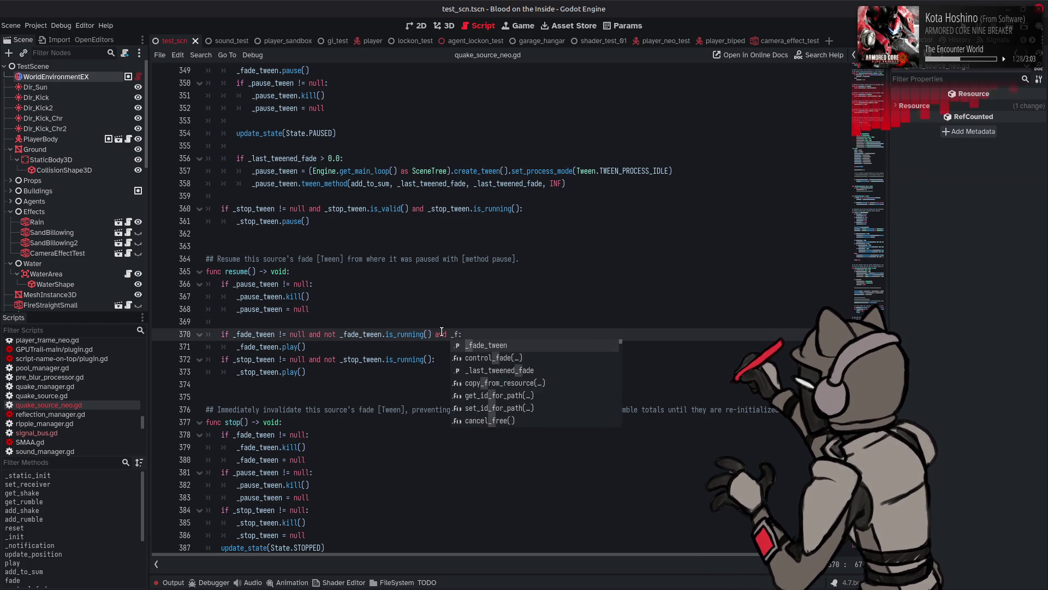
text(has_tweeners)
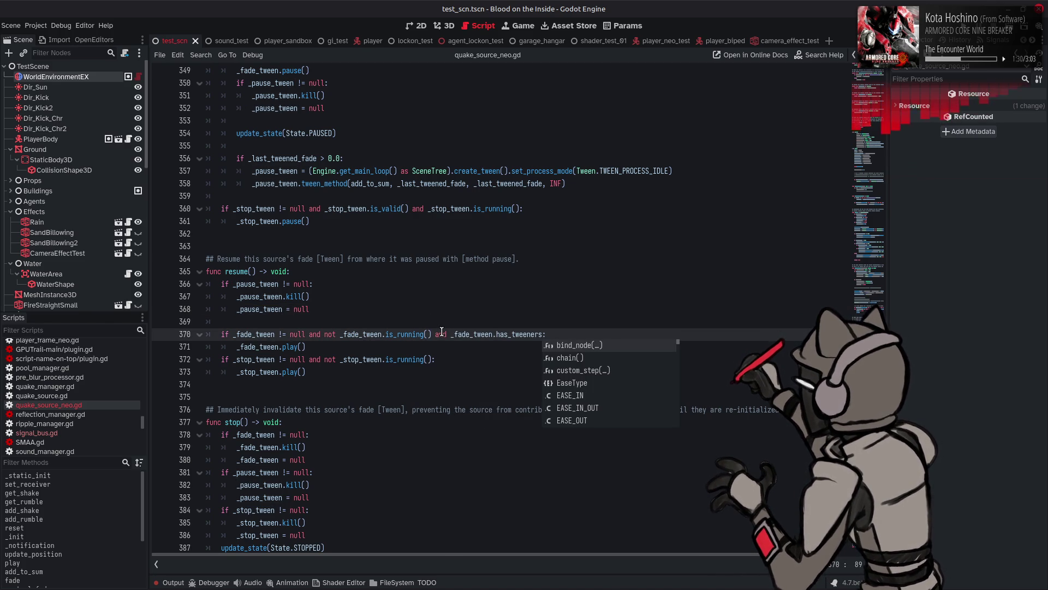
text(())
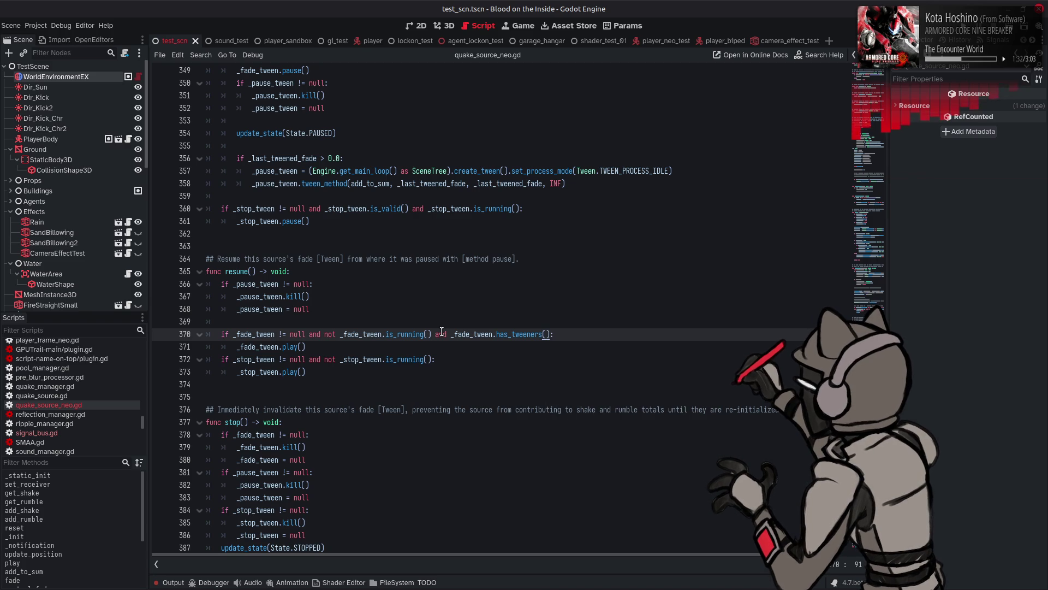
mouse_move(509, 333)
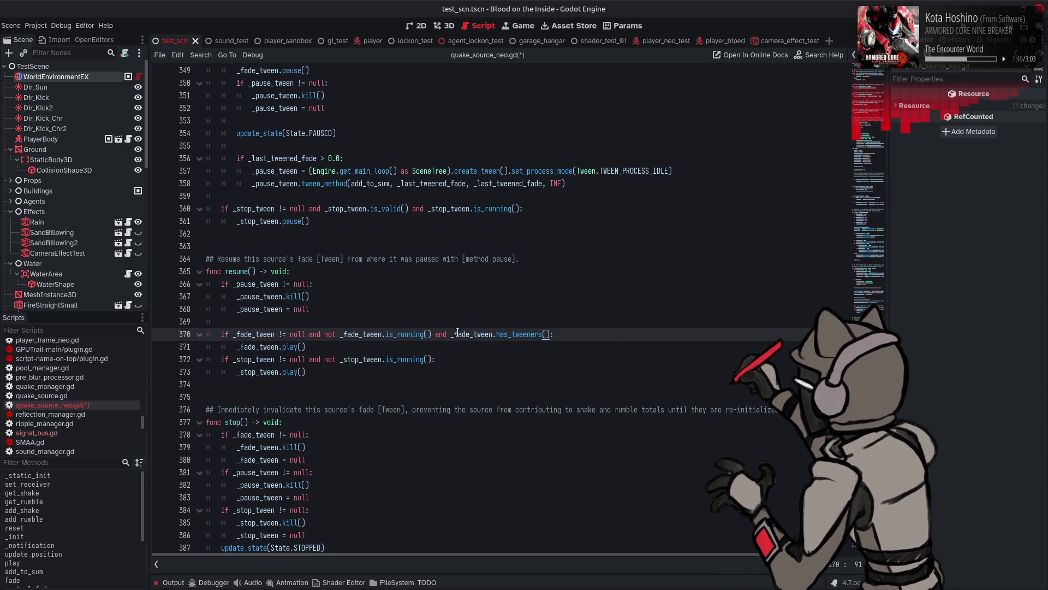
mouse_move(244, 333)
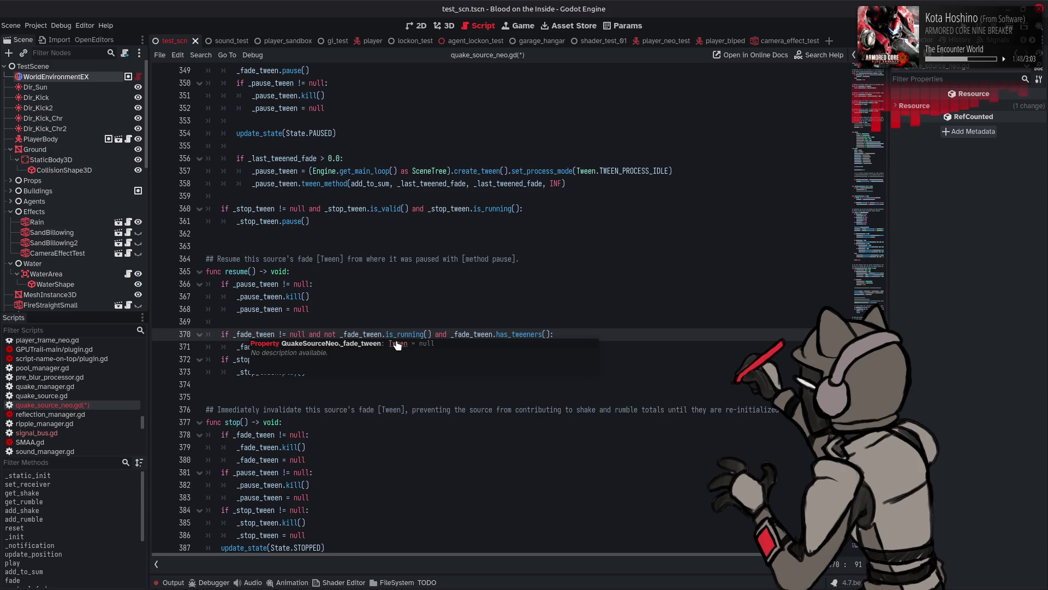
click(395, 345)
Read the Tween is_valid() description, then return to quake_source_neo.gd.
scroll(447, 326, down, 15)
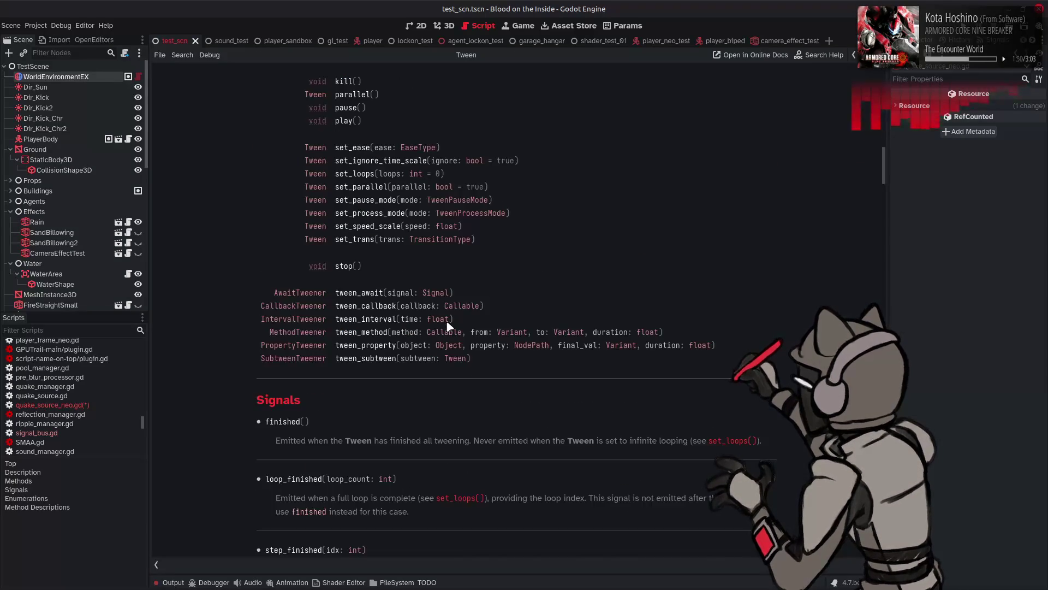
scroll(447, 326, up, 3)
click(354, 117)
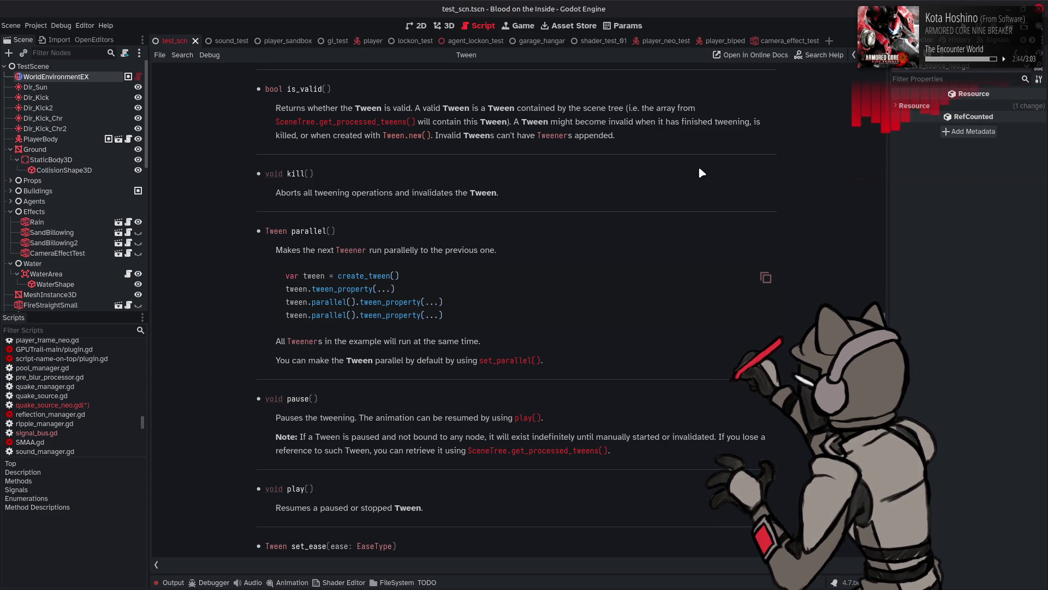
key(alt+Left)
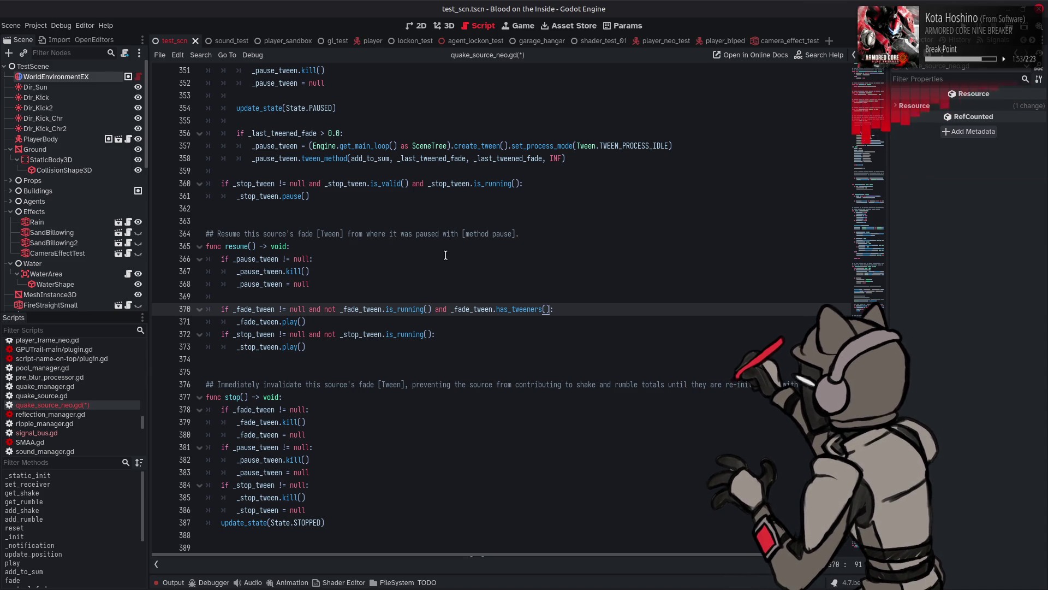
Add 'and _fade_tween.is_valid()' after the null check in the fade tween condition.
double_click(260, 308)
mouse_move(260, 308)
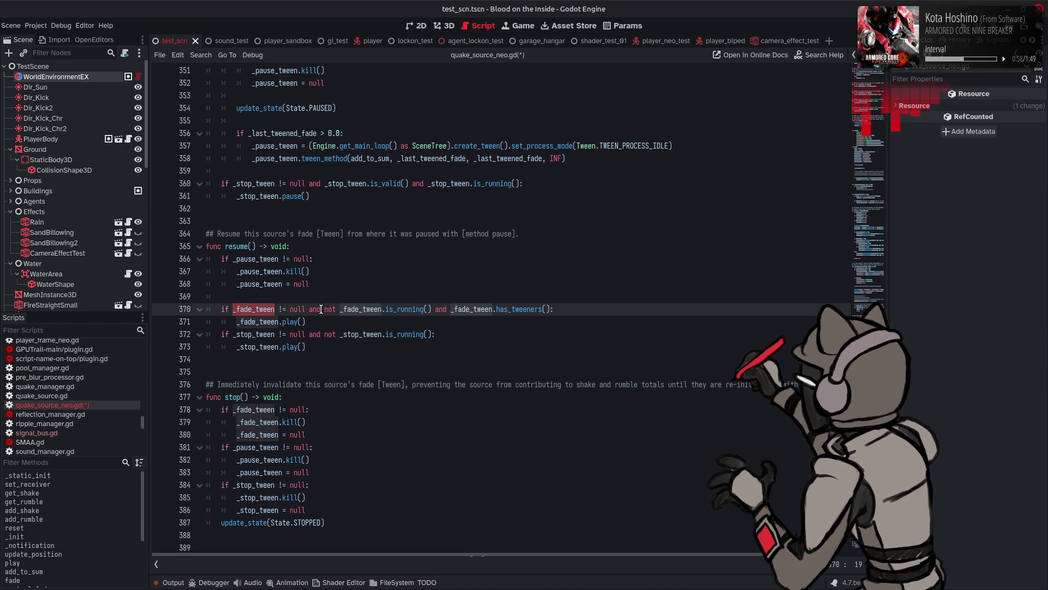
key(ctrl+Right)
key(ctrl+Right)
key(ctrl+Right)
key(ctrl+Left)
key(Left)
text(and _fade_tween.is_valid())
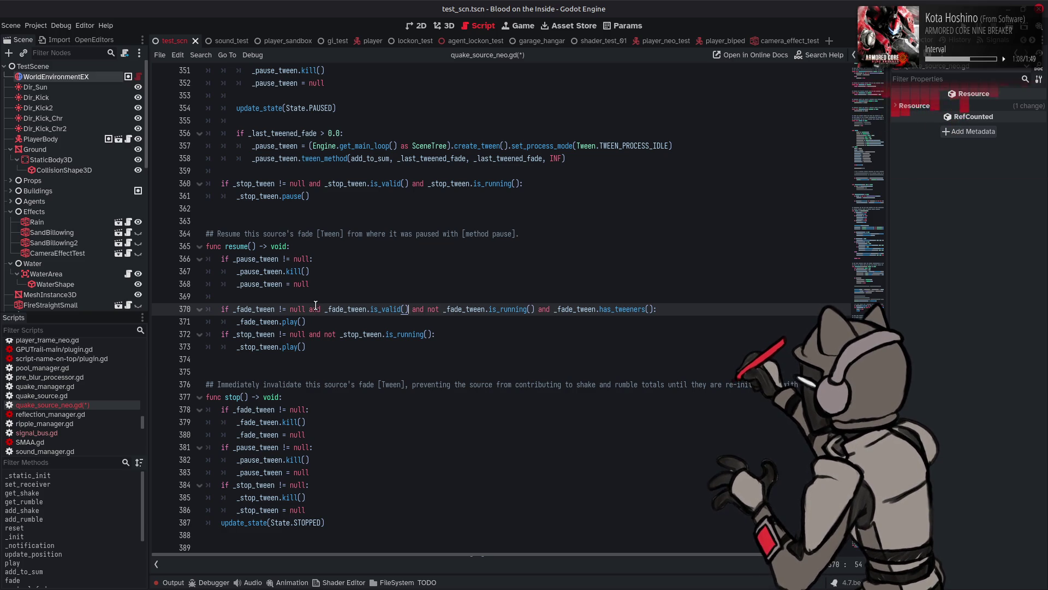
Break the fade condition after is_valid() with a backslash, replace 'not' with '!', and save.
click(414, 309)
text(\)
key(Return)
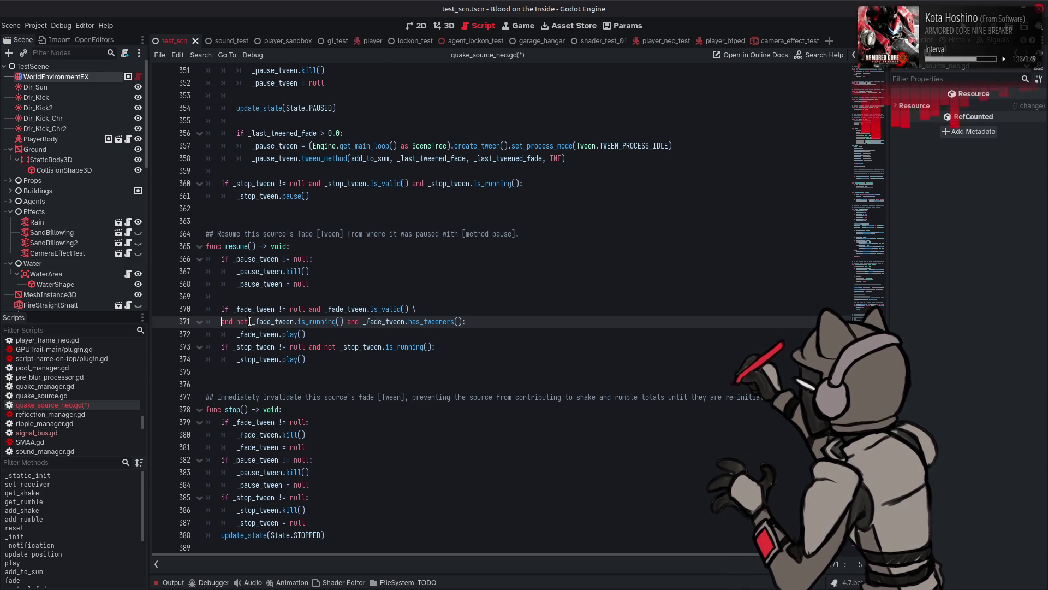
double_click(250, 322)
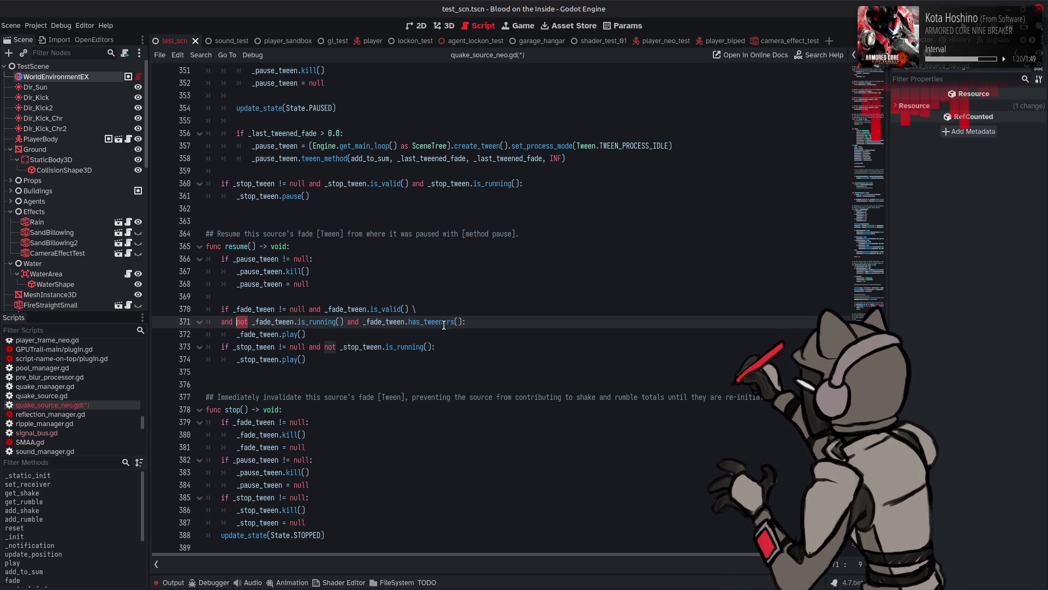
text(!)
key(ctrl+s)
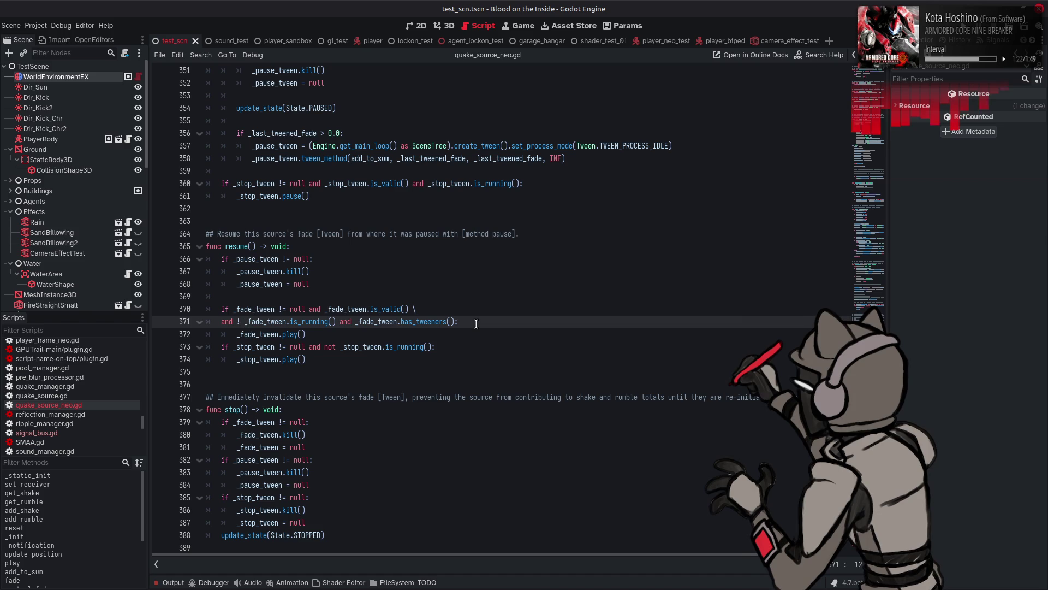
key(BackSpace)
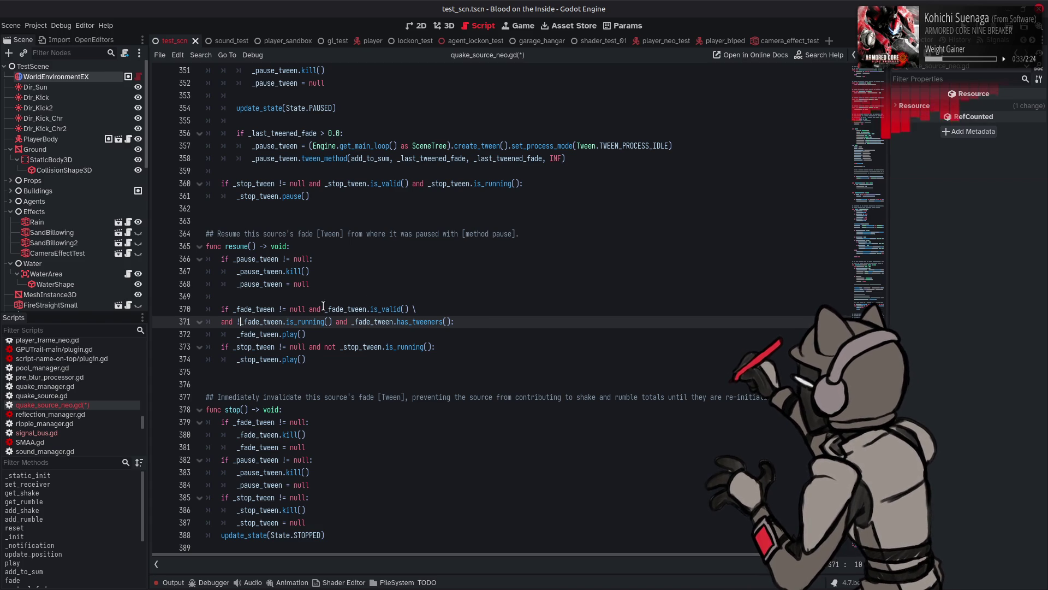
Break the stop tween condition onto a second line and replace its 'not' with '!'.
mouse_move(306, 309)
mouse_down()
mouse_move(409, 304)
mouse_move(309, 349)
mouse_up()
text(and _fade_tween.is_valid()
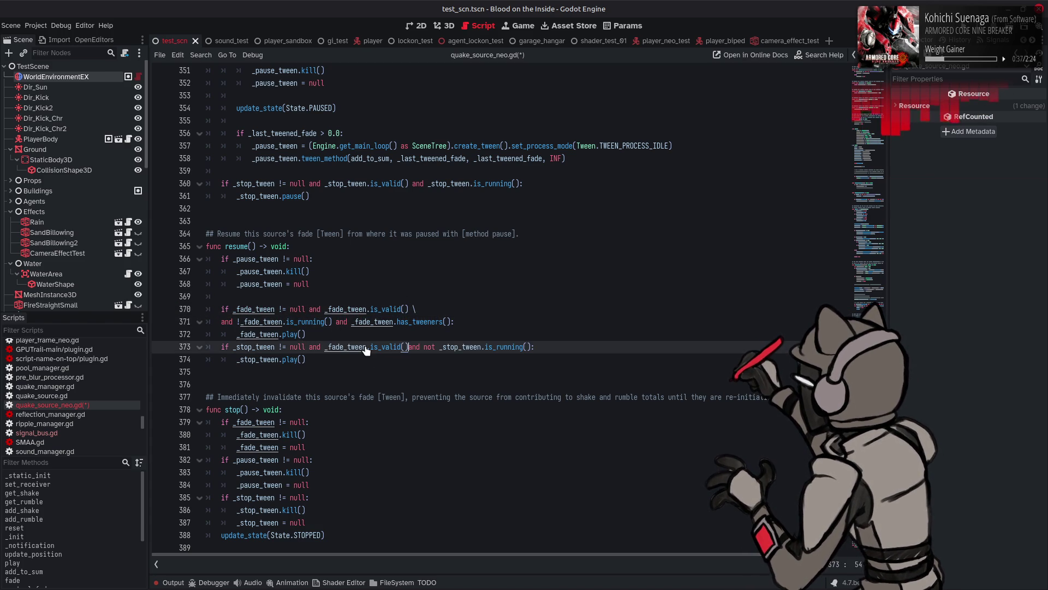
text(\)
key(Return)
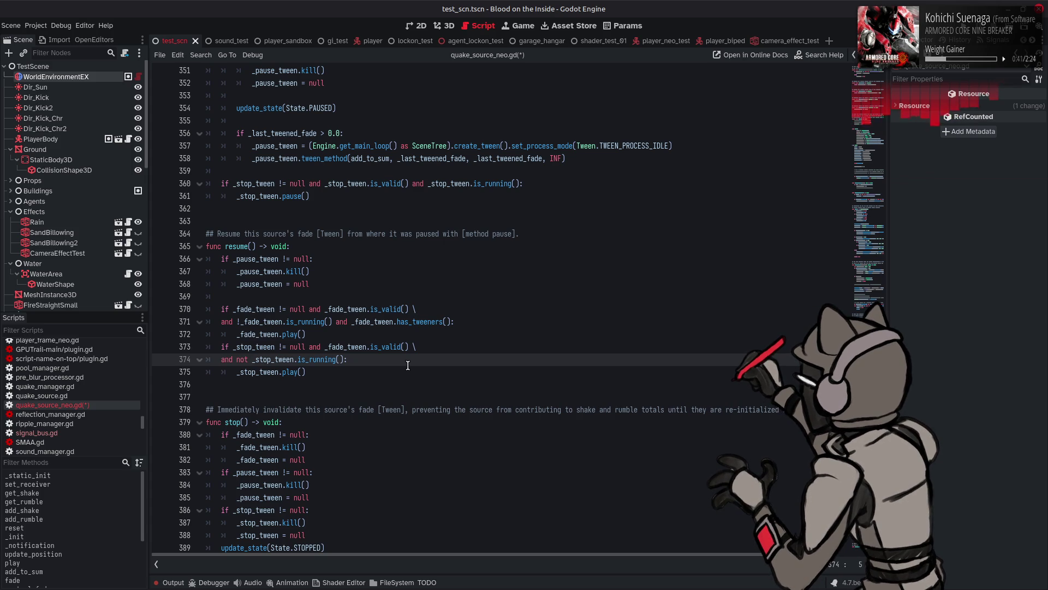
mouse_move(350, 344)
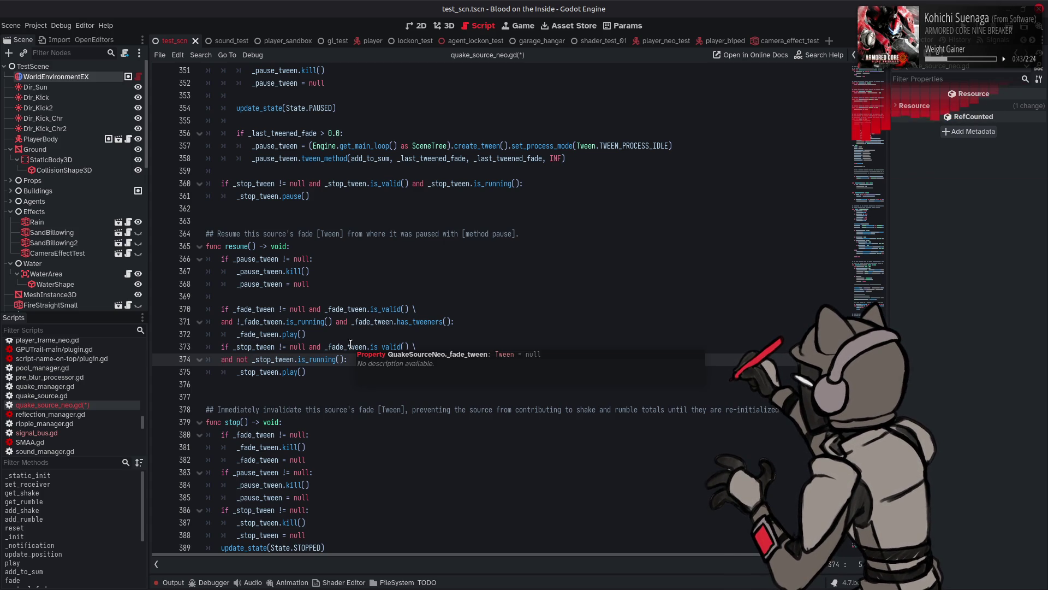
drag(251, 360, 234, 360)
text(!)
mouse_move(325, 356)
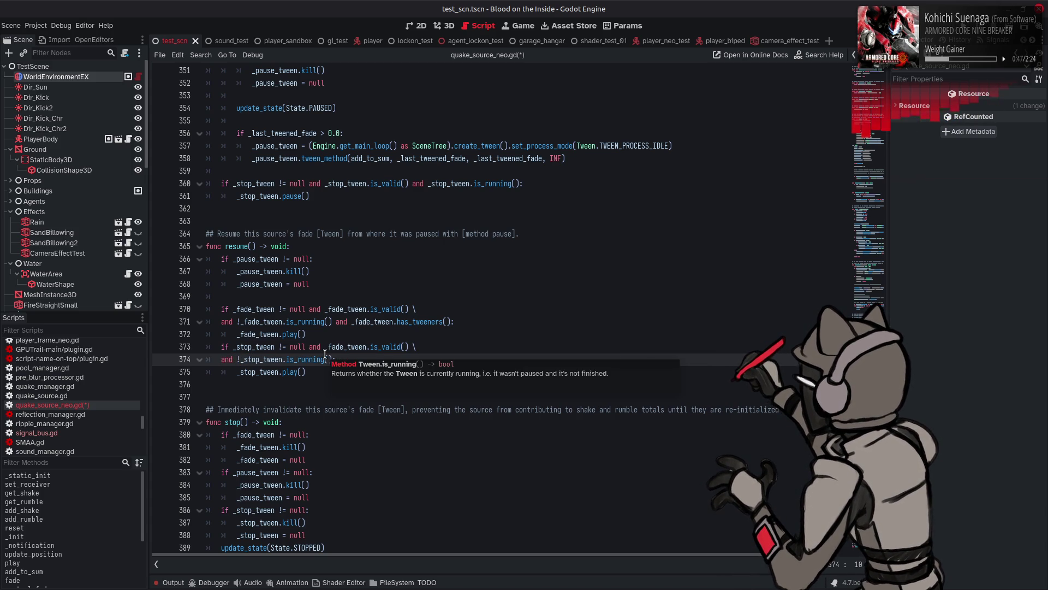
mouse_move(386, 341)
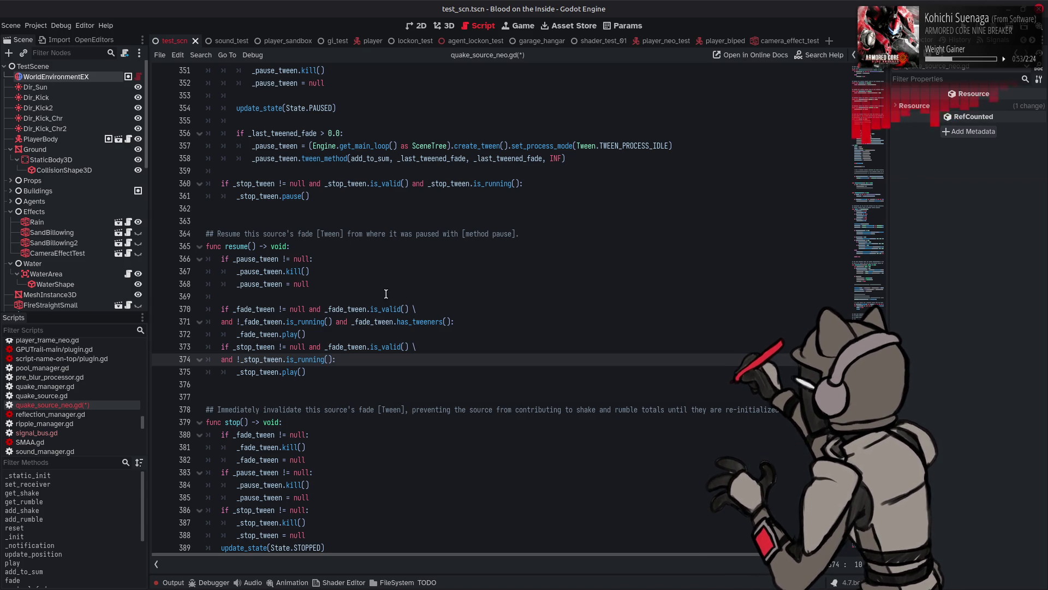
Move 'and _fade_tween.has_tweeners()' ahead of the is_running test on line 371, restoring 'not'.
drag(332, 322, 450, 322)
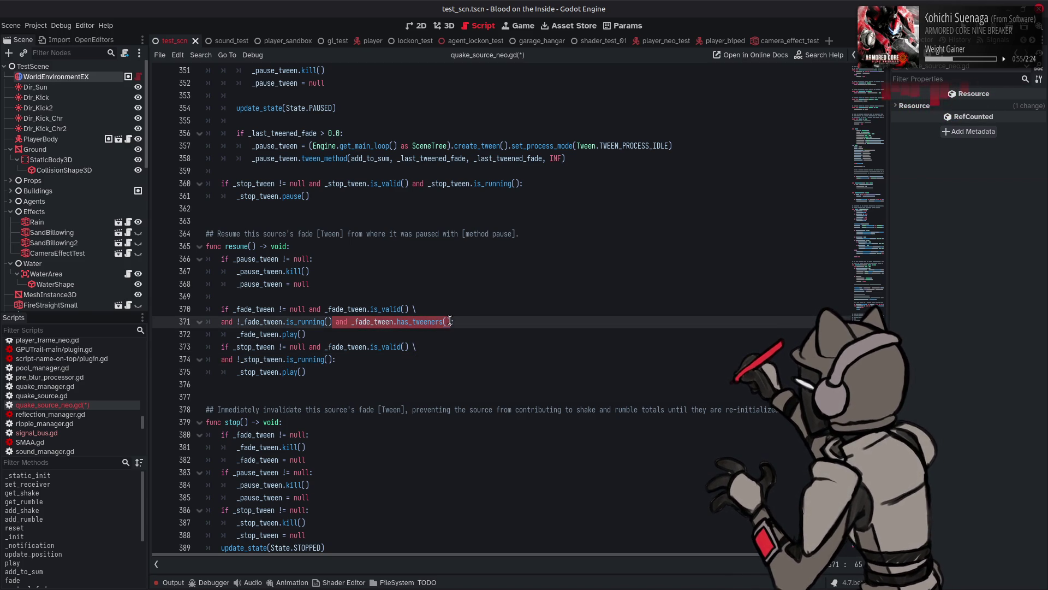
click(341, 364)
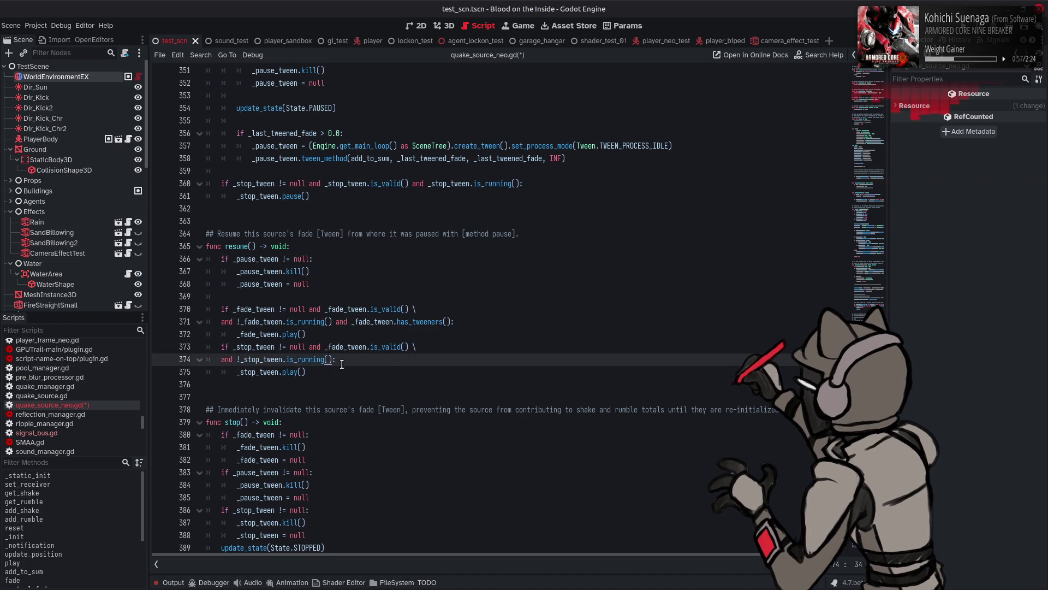
text(and _fade_tween.has_tweeners())
text())
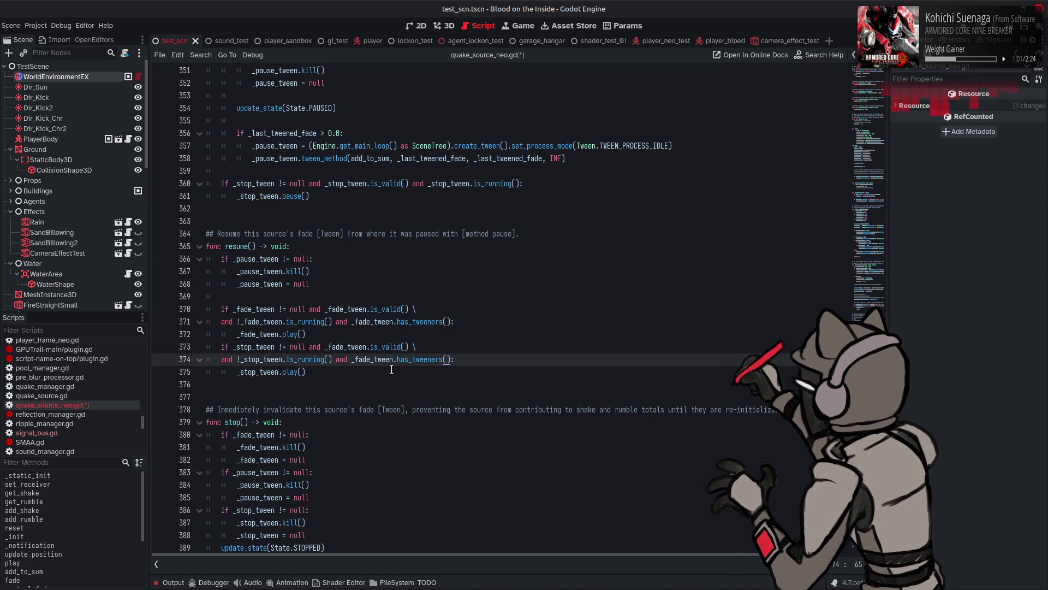
key(ctrl+z)
drag(332, 321, 456, 321)
key(ctrl+c)
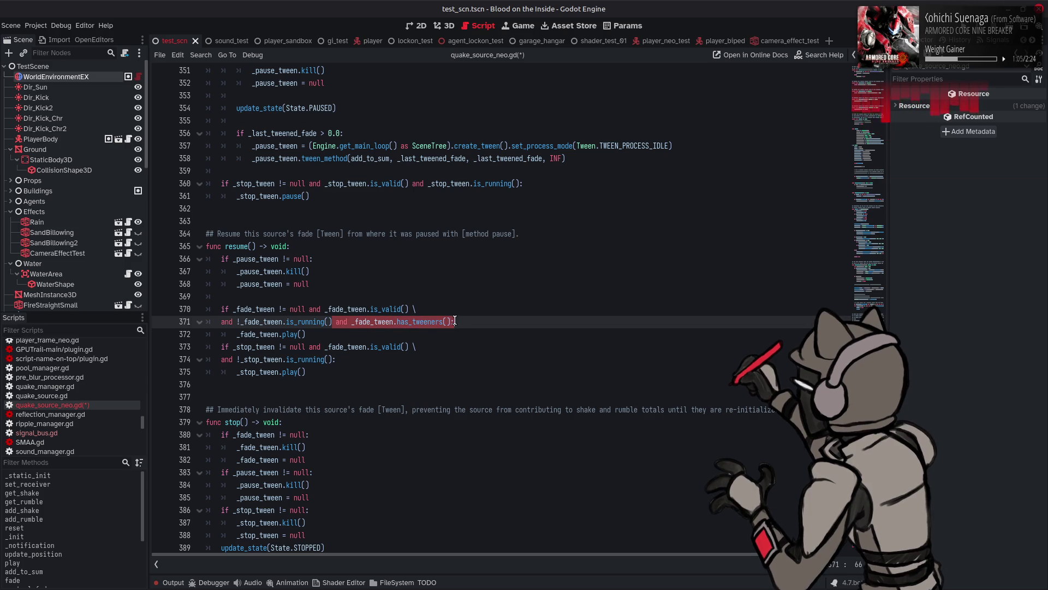
key(BackSpace)
key(Home)
key(ctrl+v)
click(362, 321)
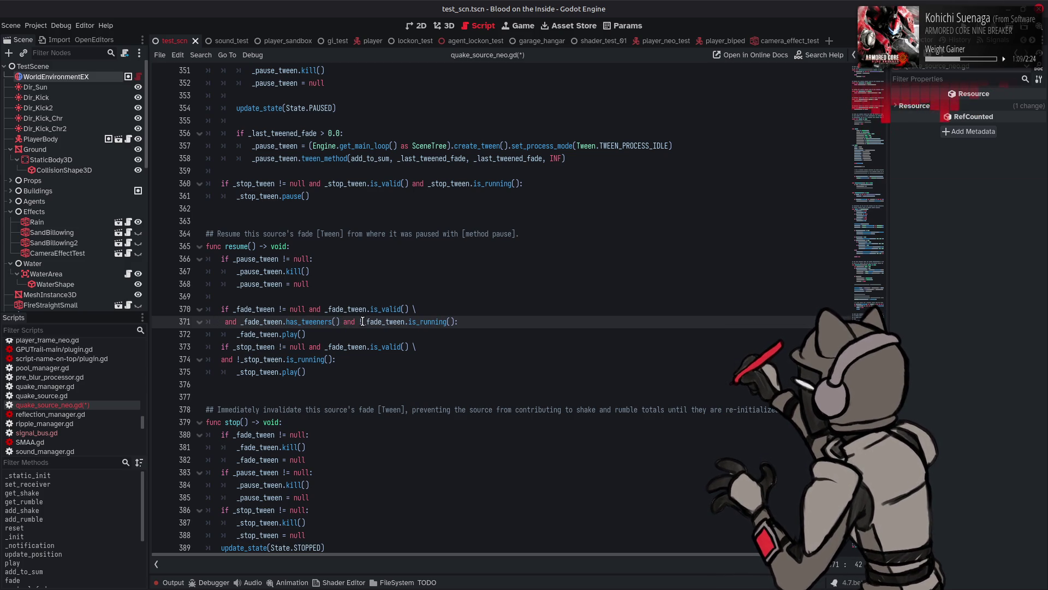
key(Delete)
text(not)
Paste the has_tweeners check into the stop condition on line 374, changing '!' to 'not'.
key(Down)
key(Down)
key(Down)
key(Home)
key(ctrl+v)
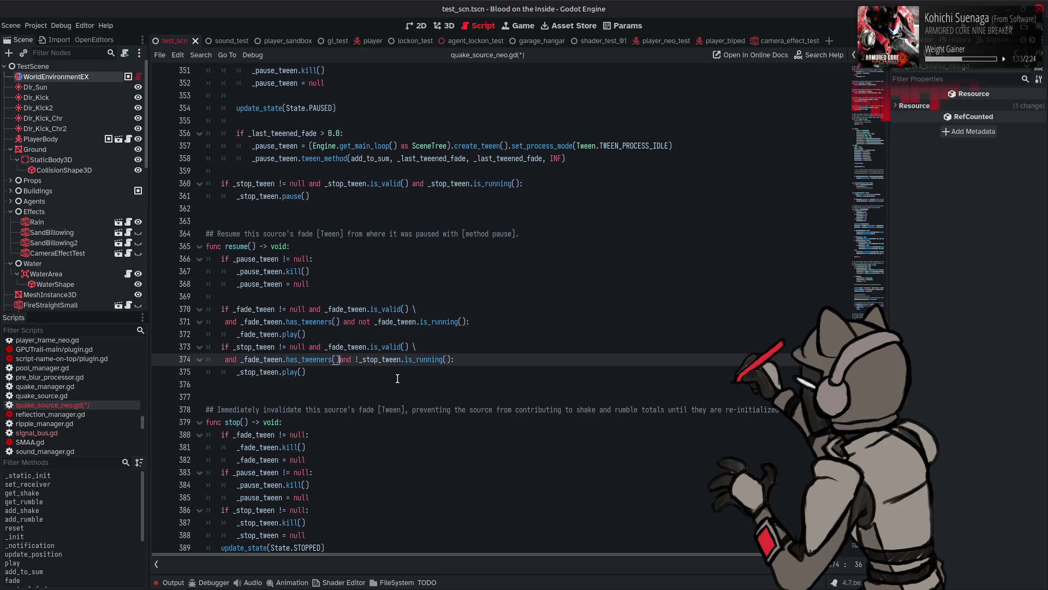
click(361, 359)
key(Delete)
text(not)
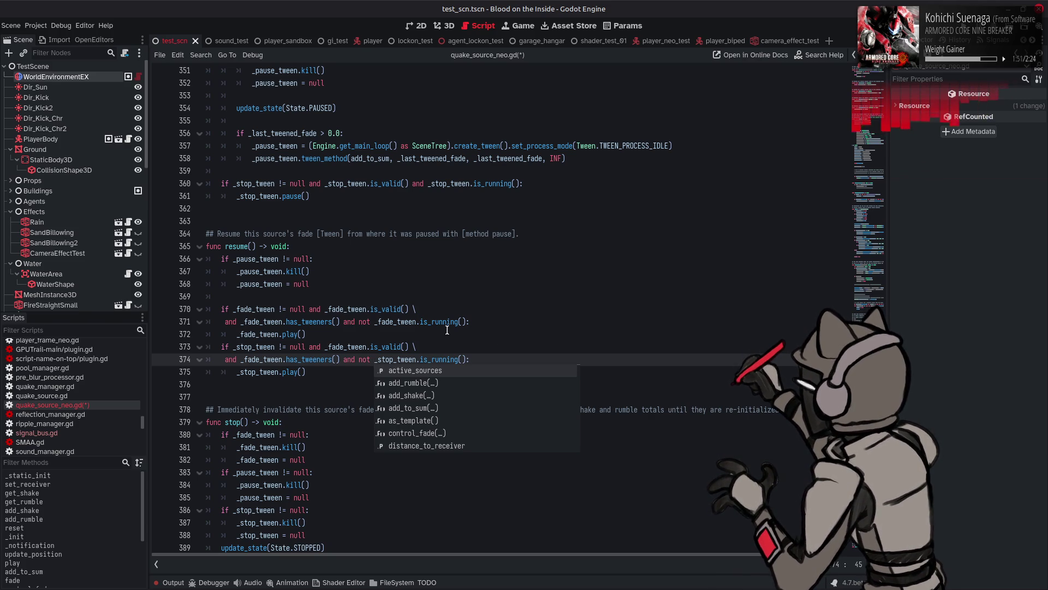
Replace _fade_tween with _stop_tween in the stop tween condition.
click(374, 337)
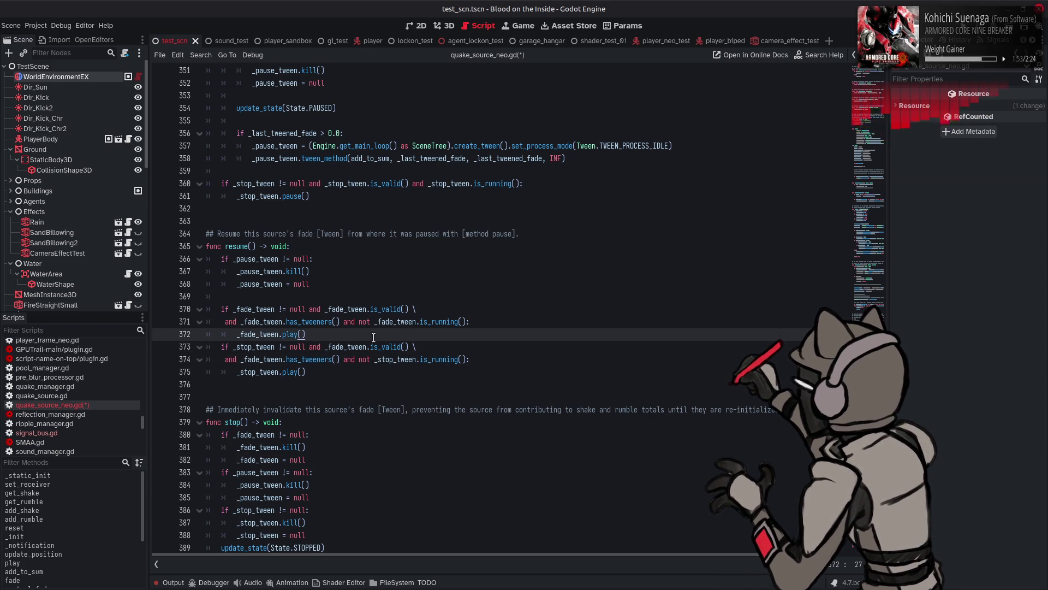
click(397, 356)
double_click(350, 345)
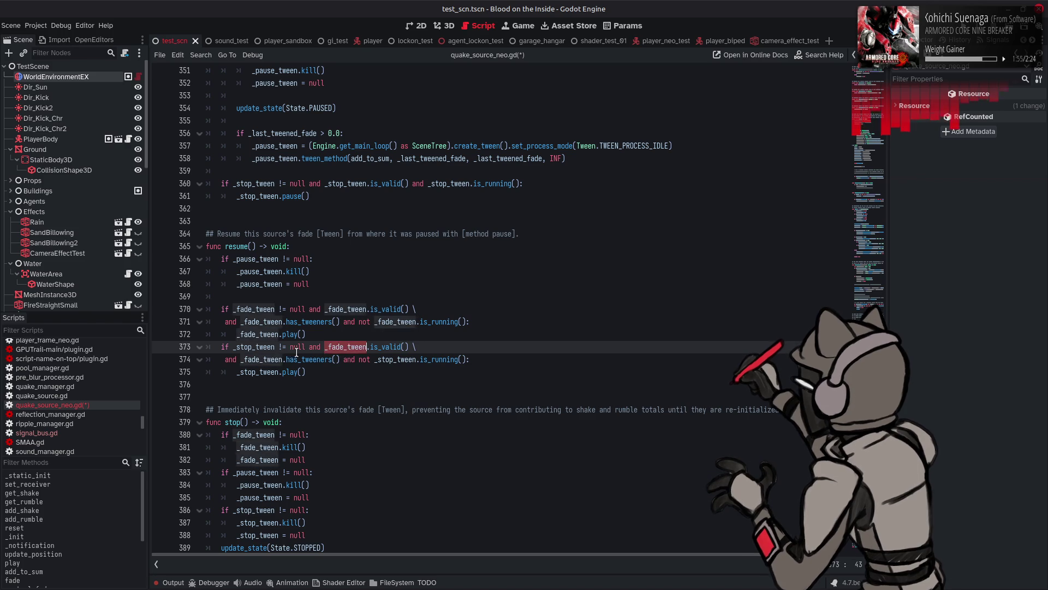
text(_stop_tween)
click(283, 359)
Fix the leading spaces on continuation lines 371 and 374, then save the script.
click(226, 362)
key(Delete)
key(BackSpace)
text(a)
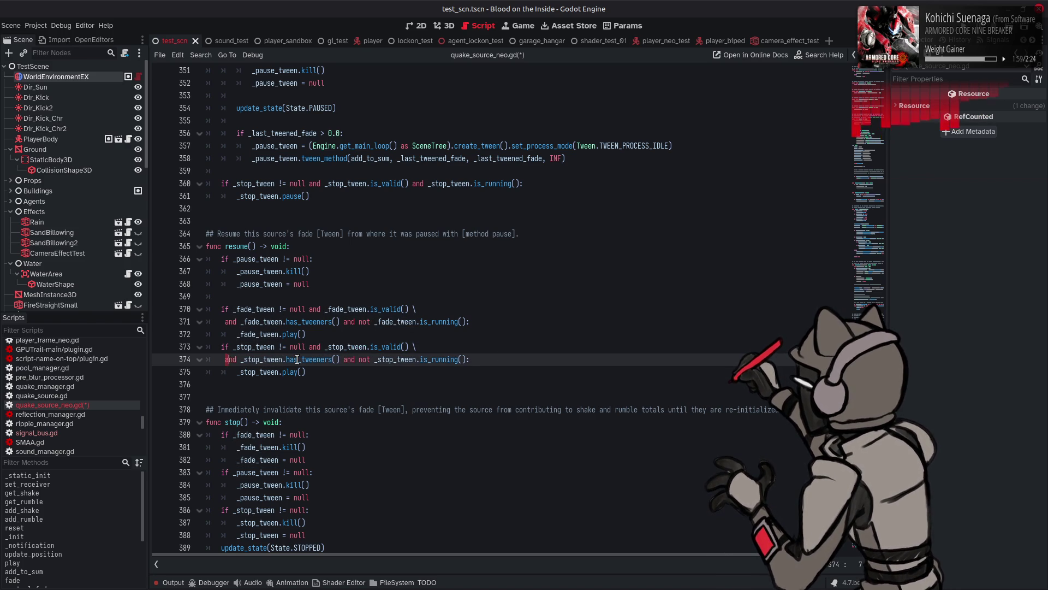
click(225, 321)
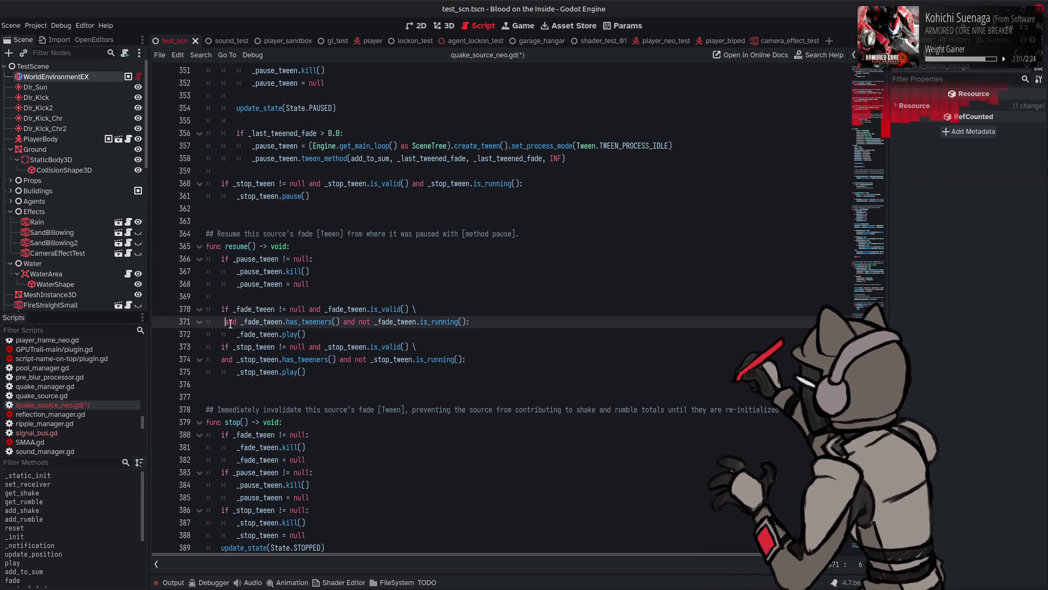
key(BackSpace)
click(549, 331)
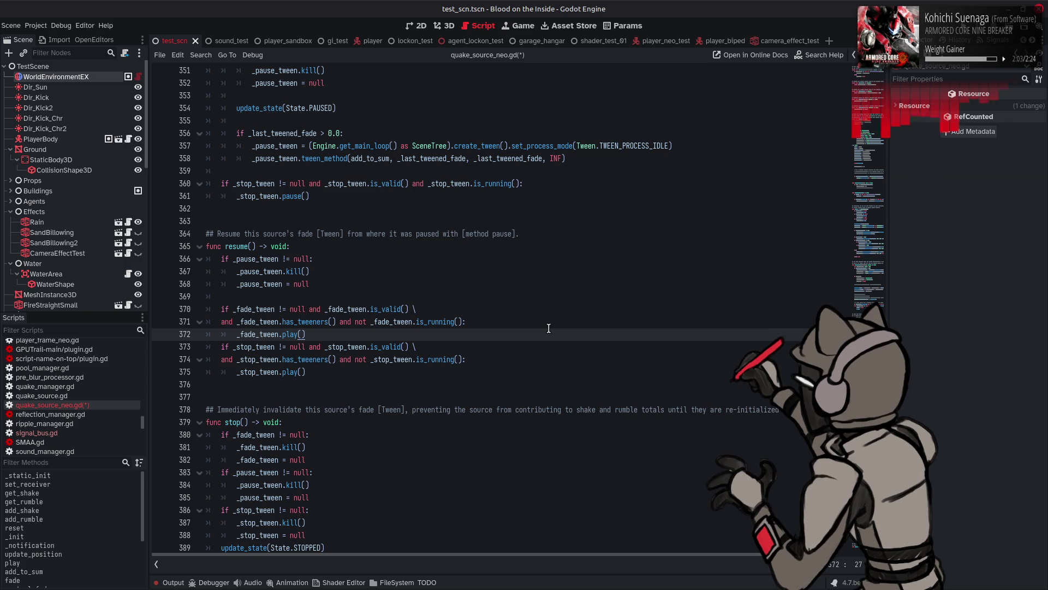
key(ctrl+s)
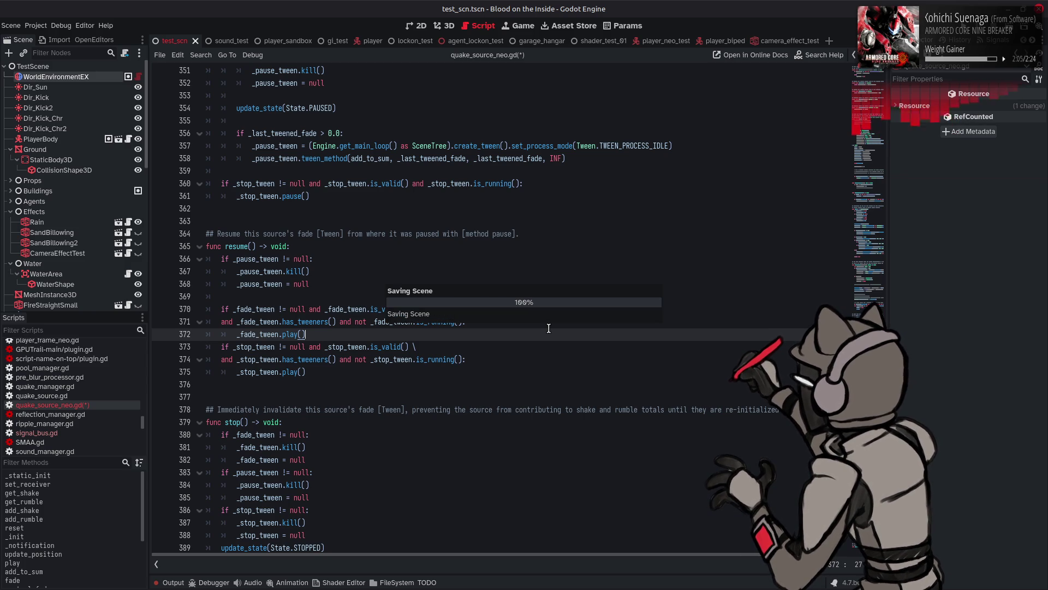
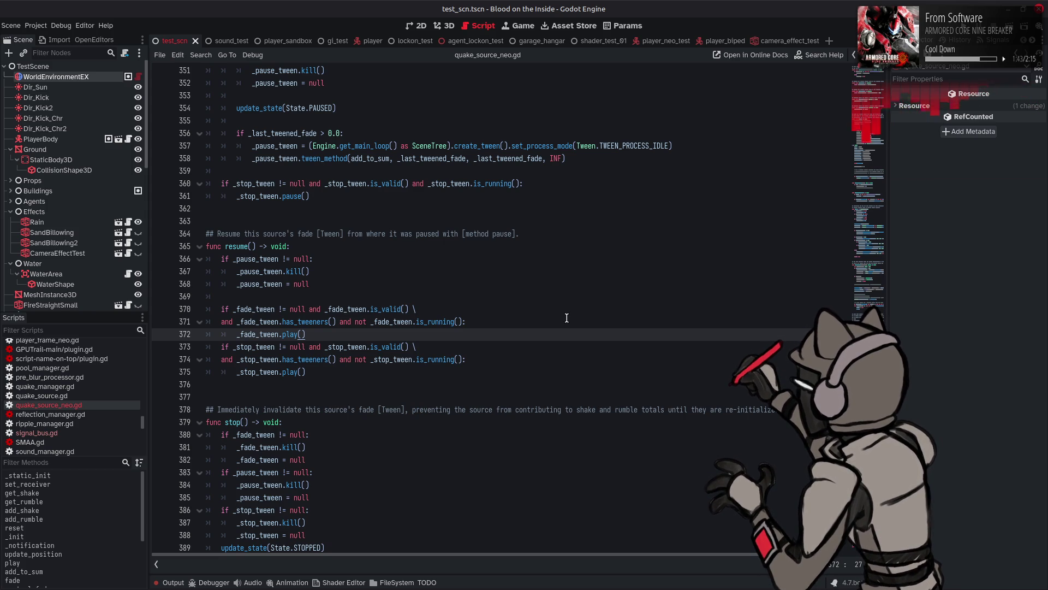
Check the Output log for errors, hide it again, and save the scene.
click(176, 582)
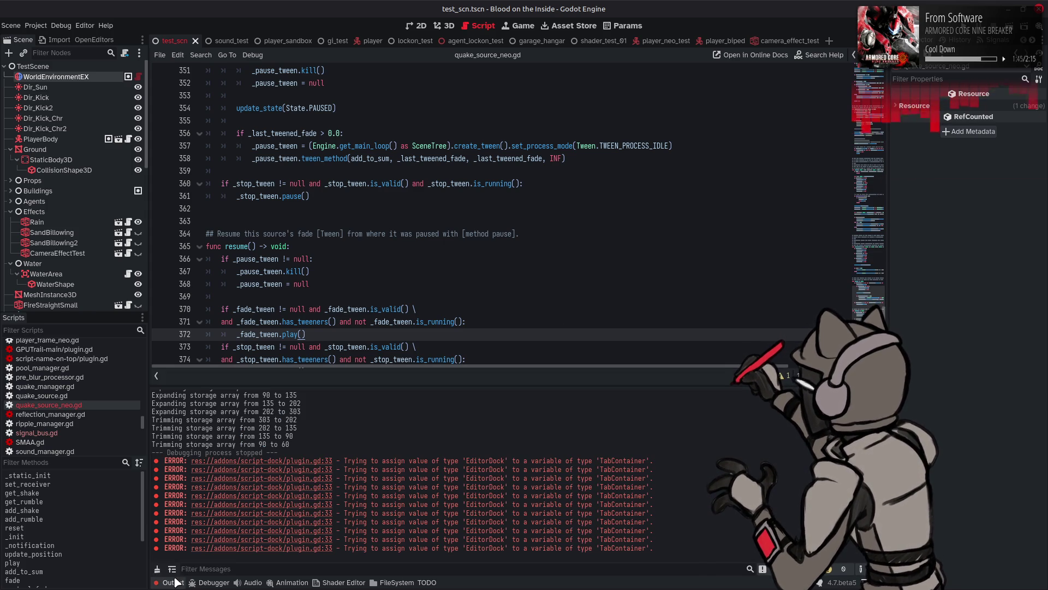
click(175, 582)
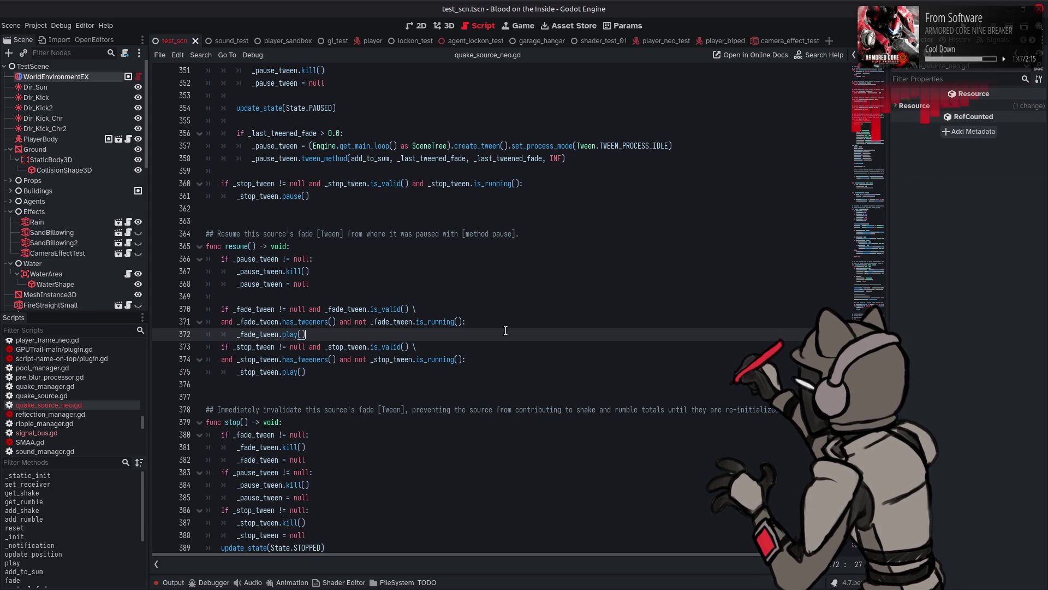
key(ctrl+s)
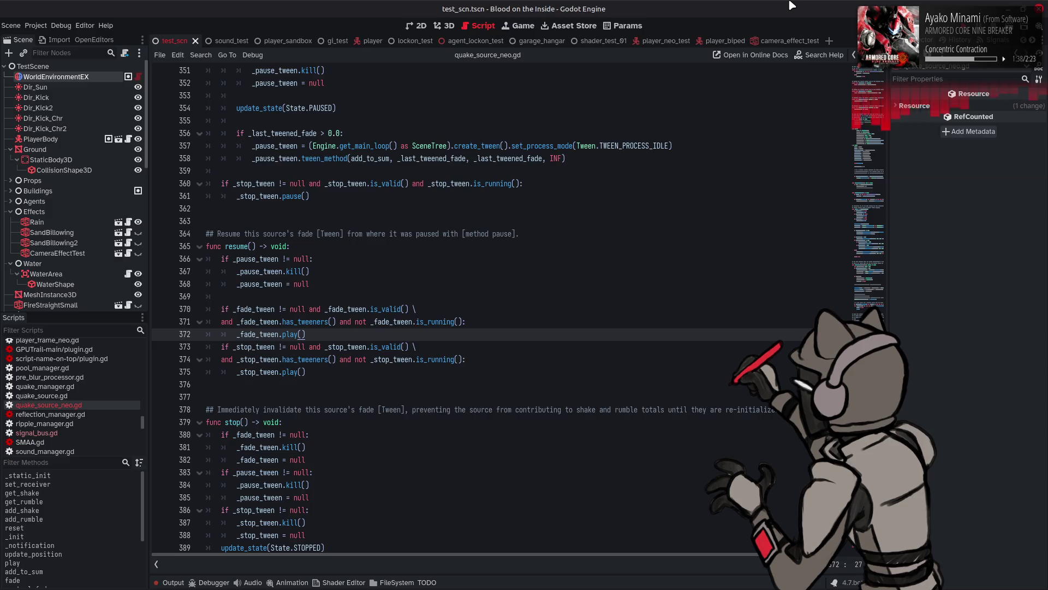
Run the project and drive the mech toward the spider enemy, locking onto it.
key(F5)
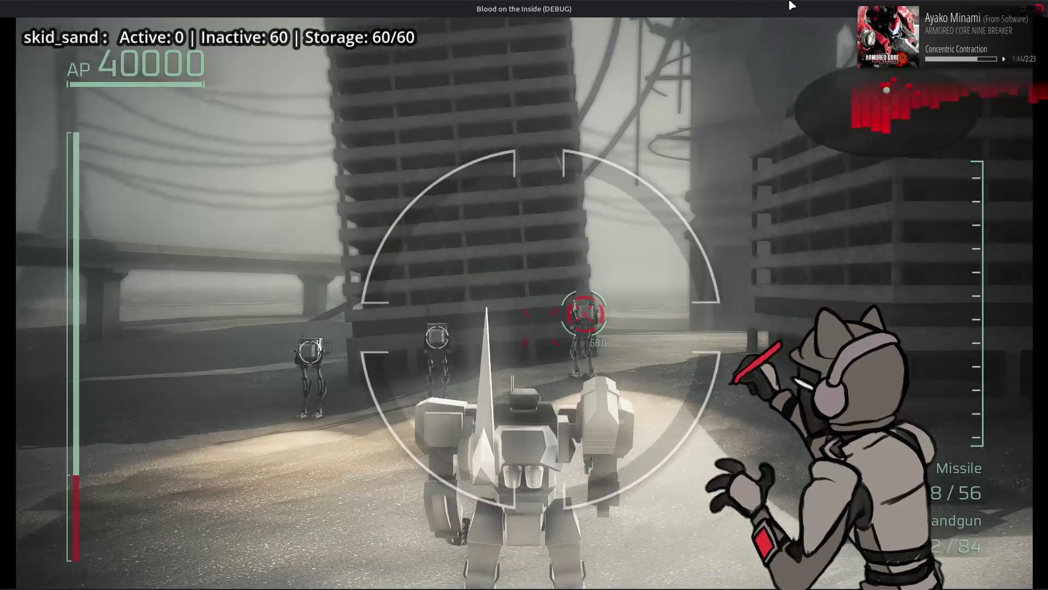
key(w)
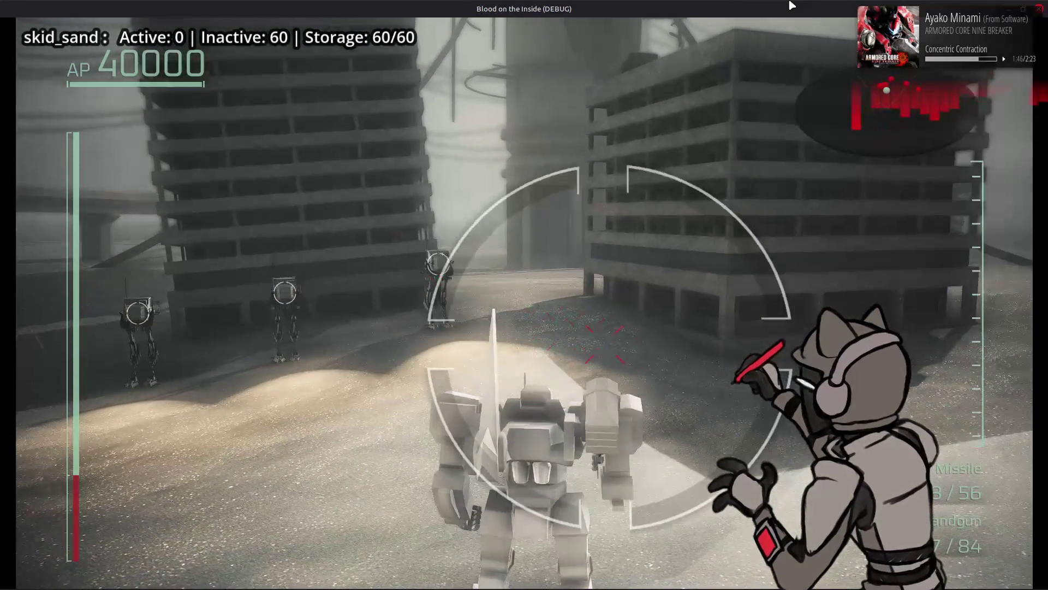
key(a)
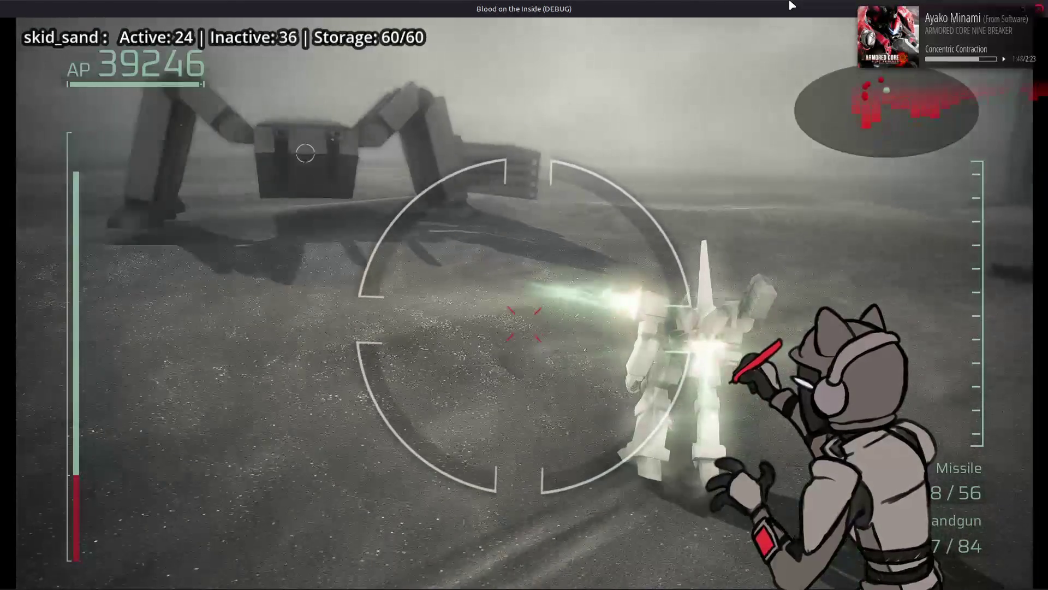
key(d)
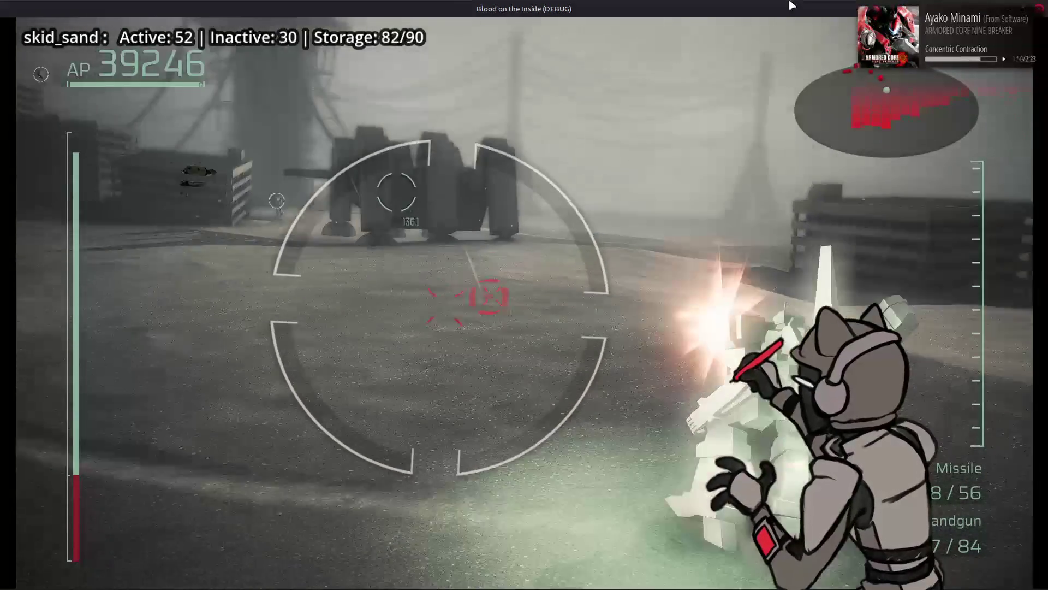
key(a)
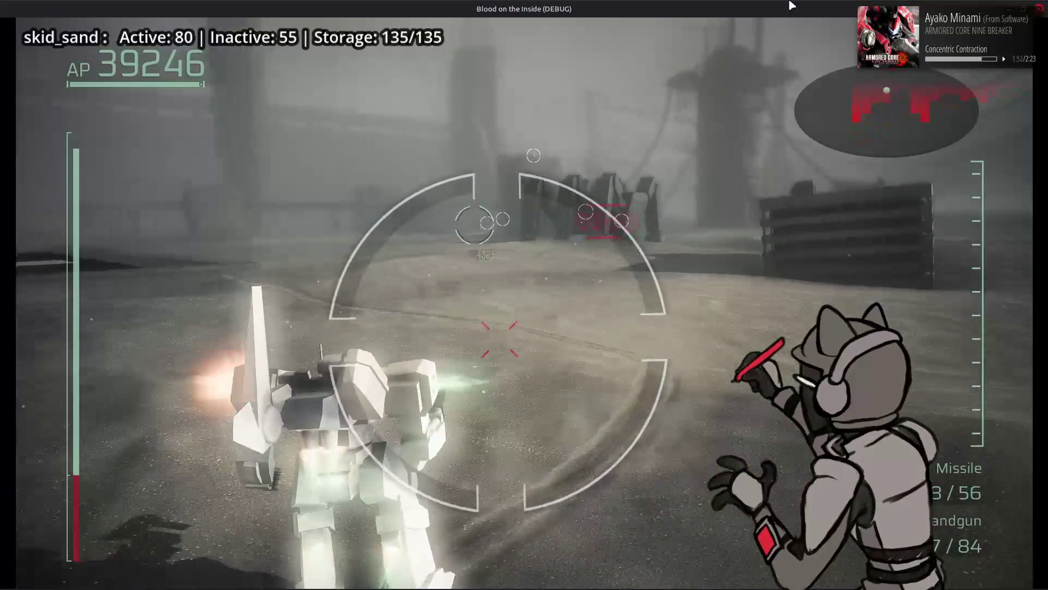
Strafe the firing mech left and right to kick up sand particles.
key(a)
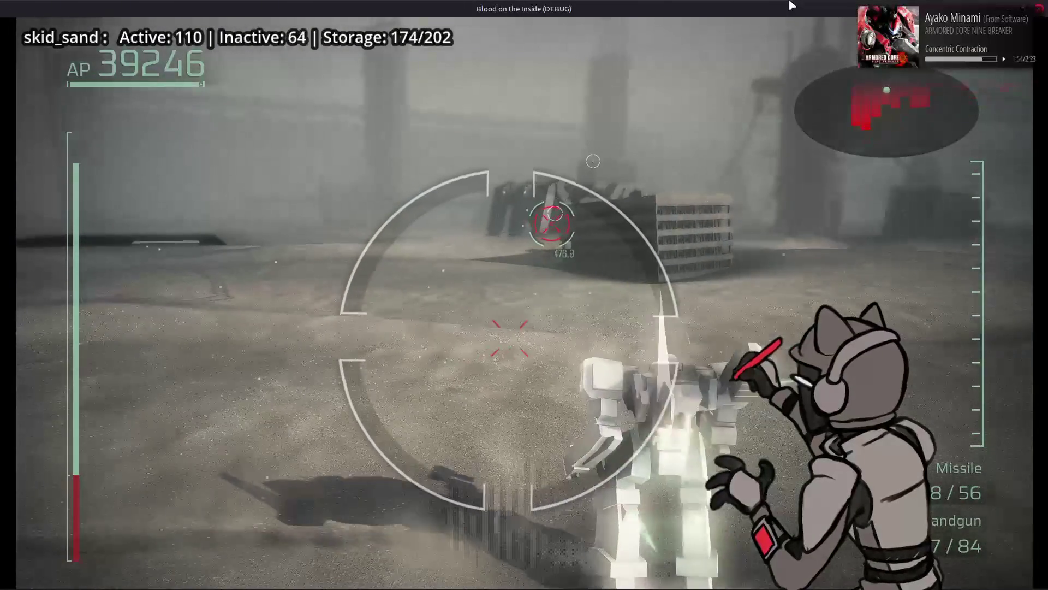
key(d)
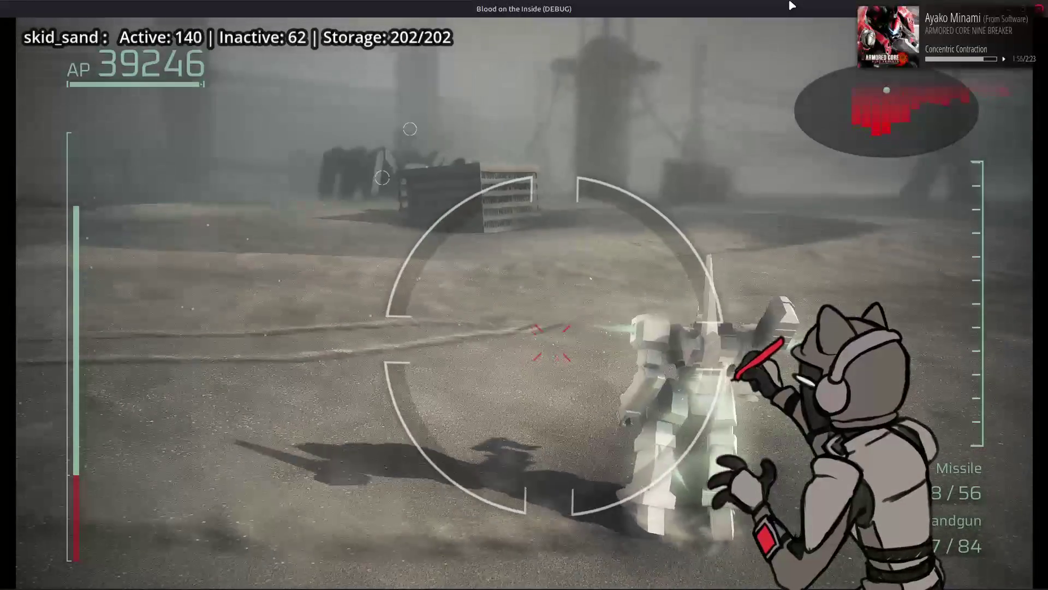
key(d)
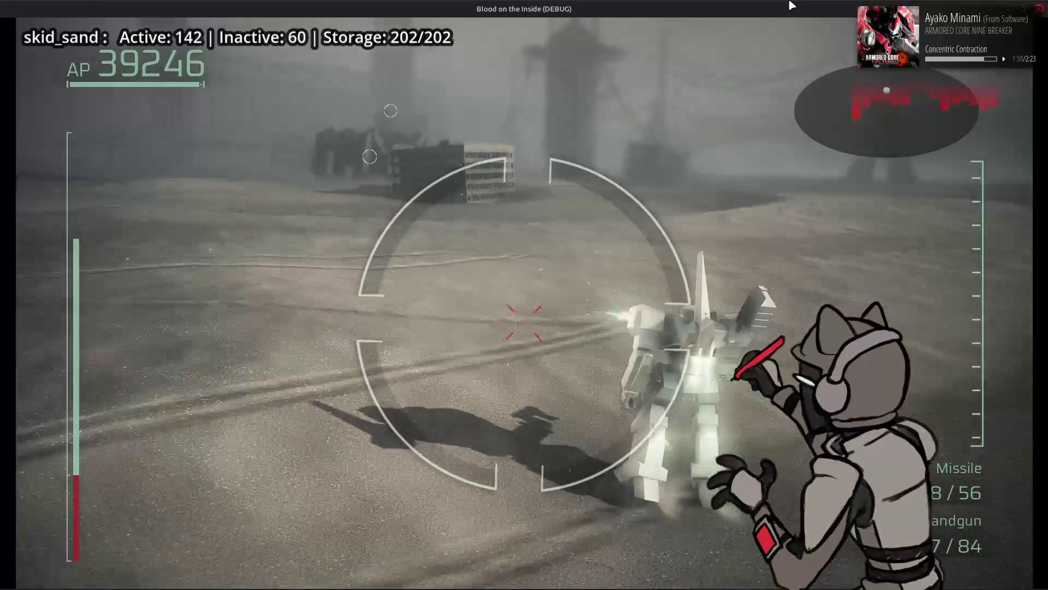
key(a)
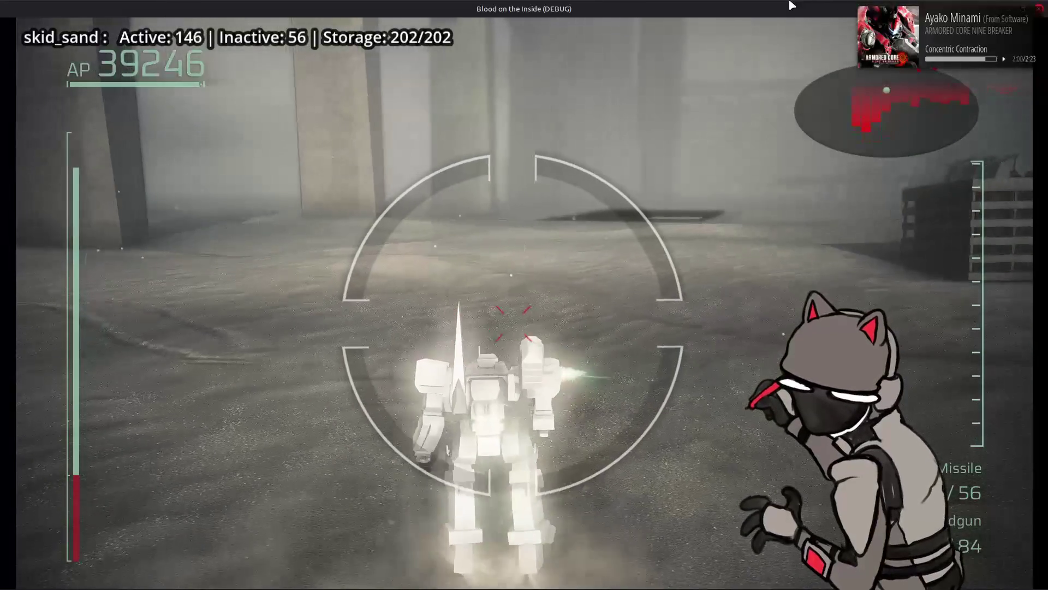
key(a)
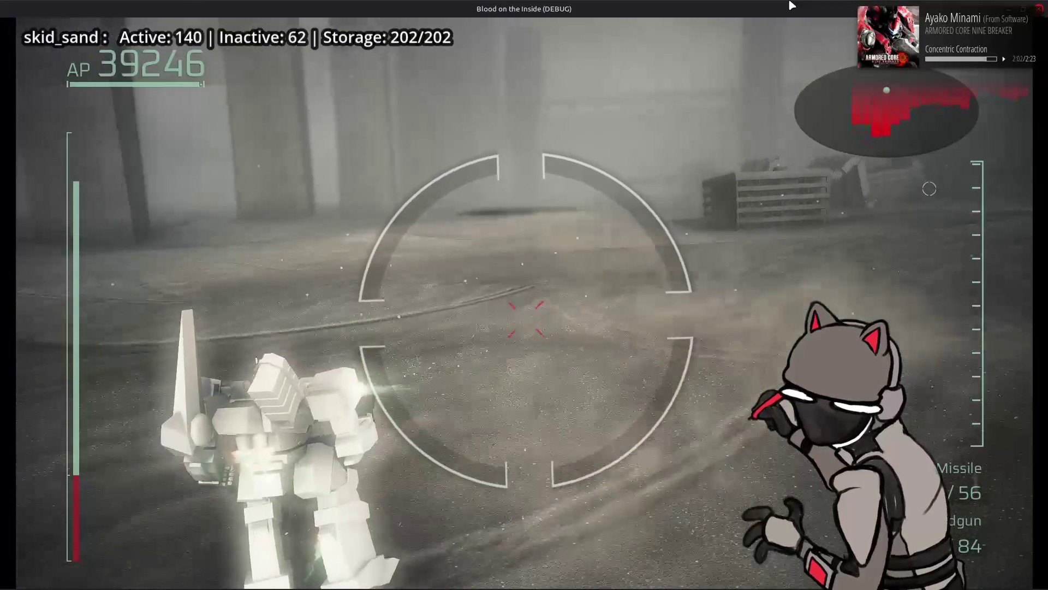
key(d)
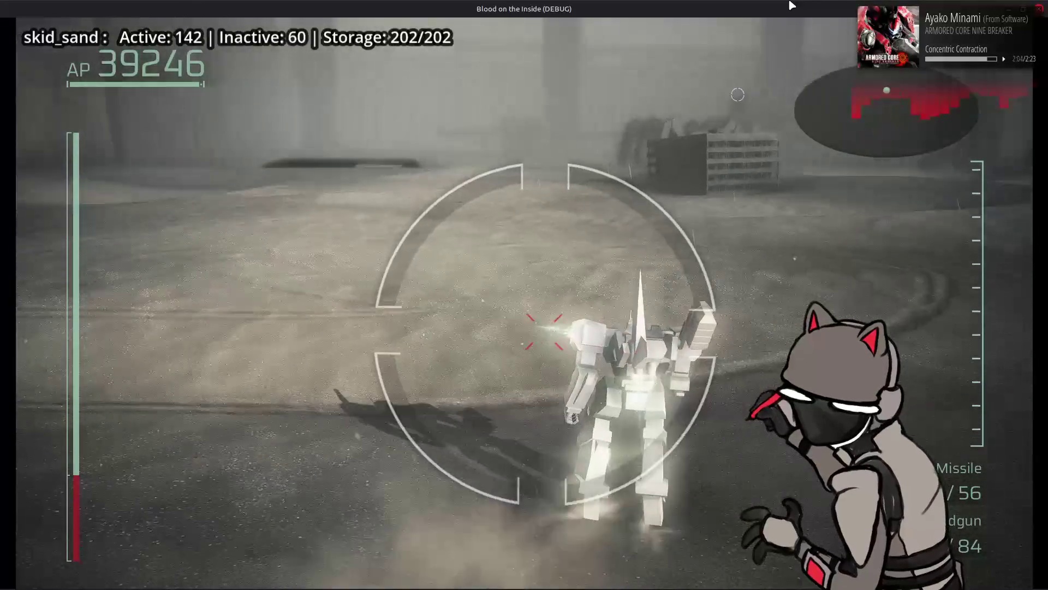
key(a)
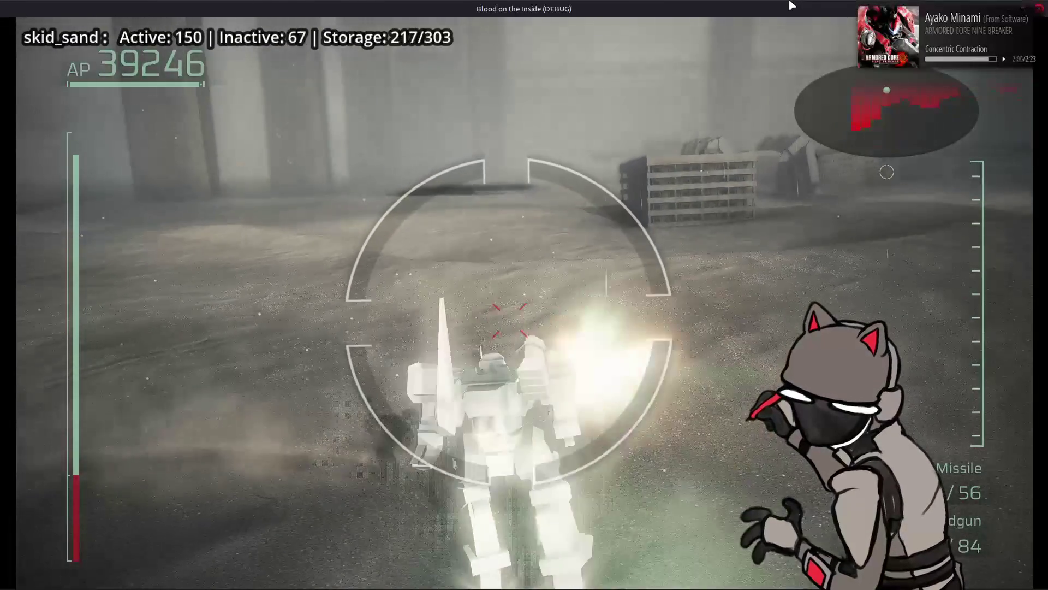
key(d)
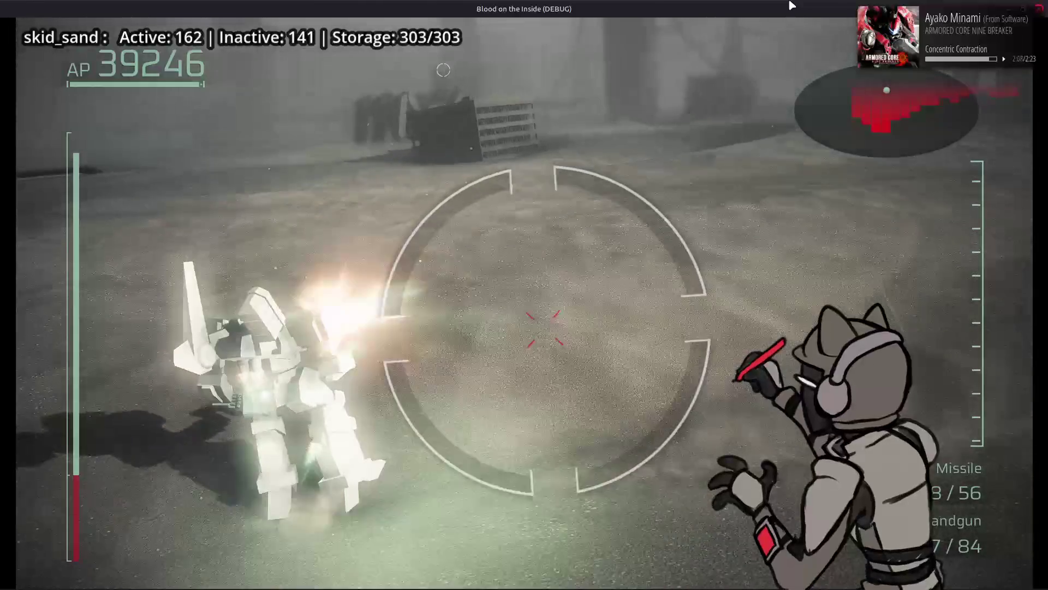
key(d)
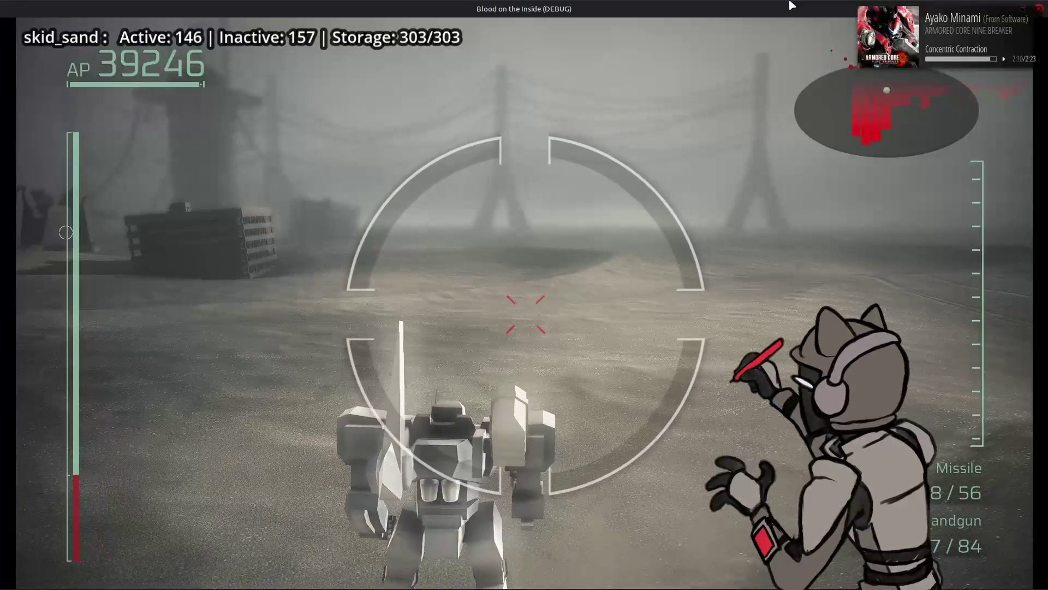
key(d)
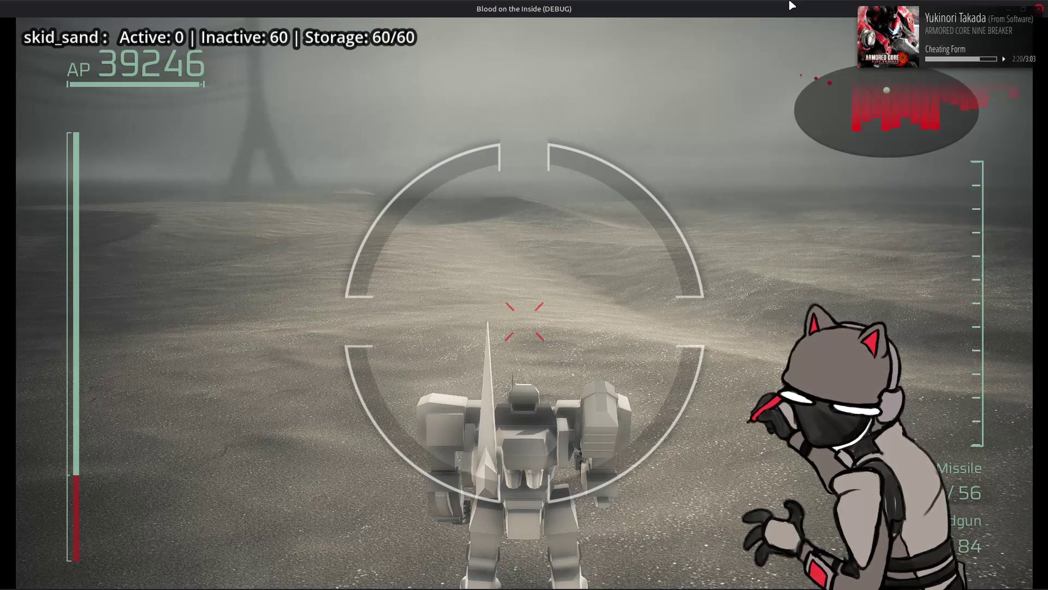
Keep turning and strafing the firing mech across the sand until skid_sand storage fills.
key(w)
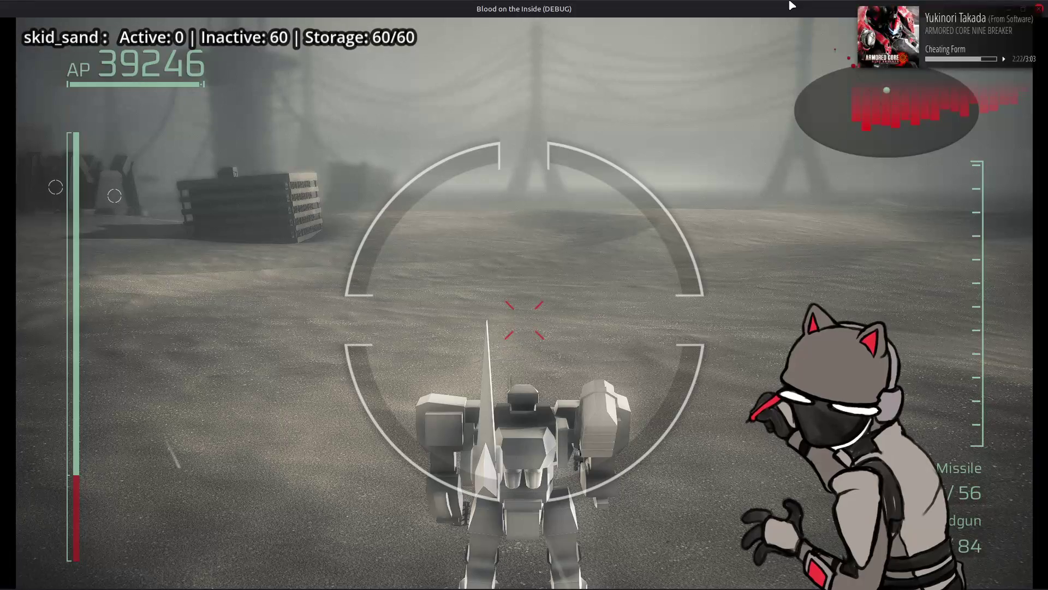
key(a)
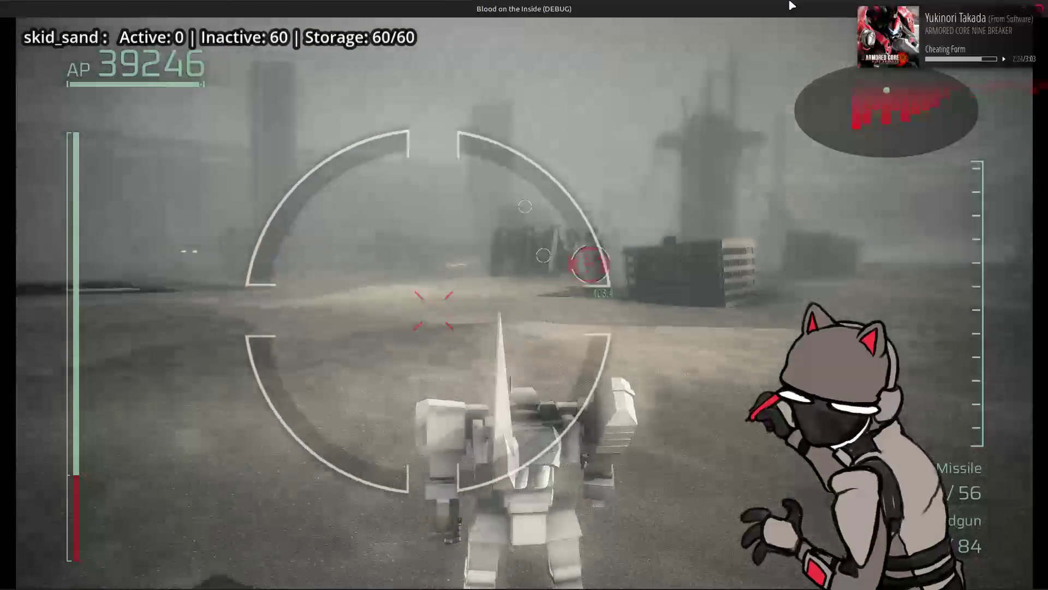
key(a)
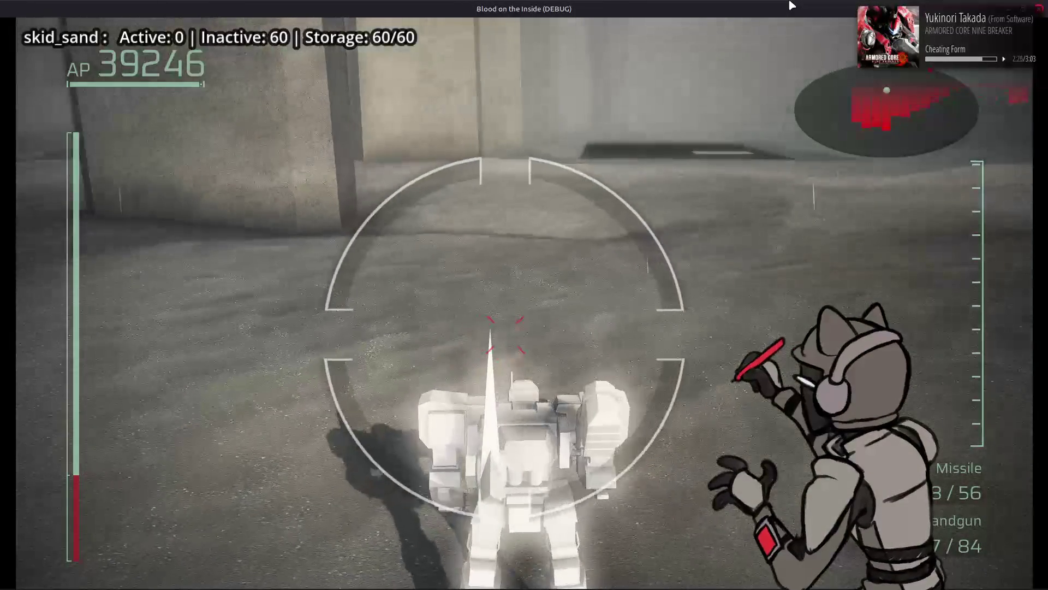
key(d)
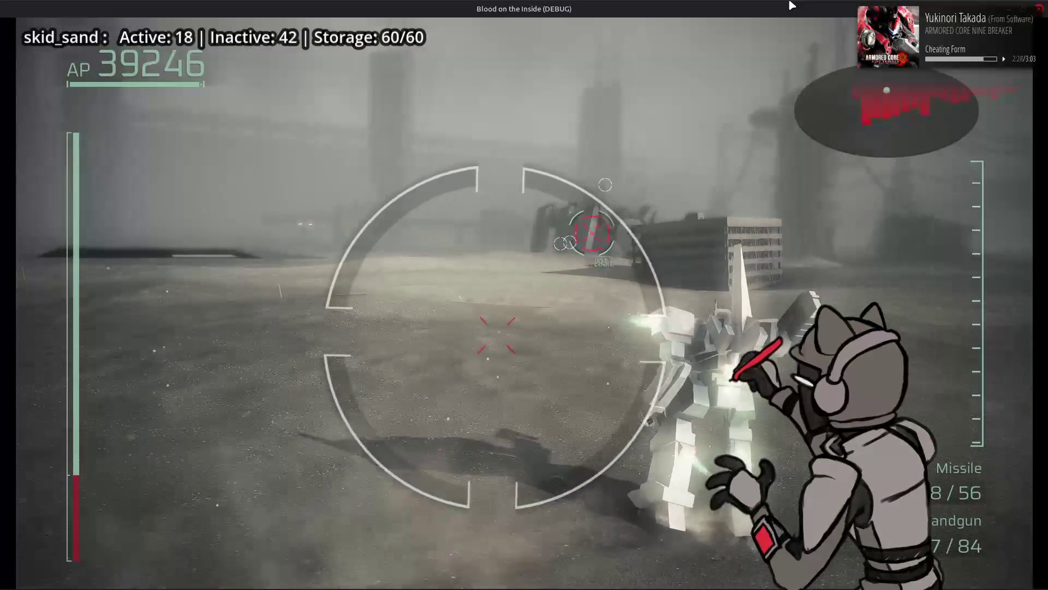
key(d)
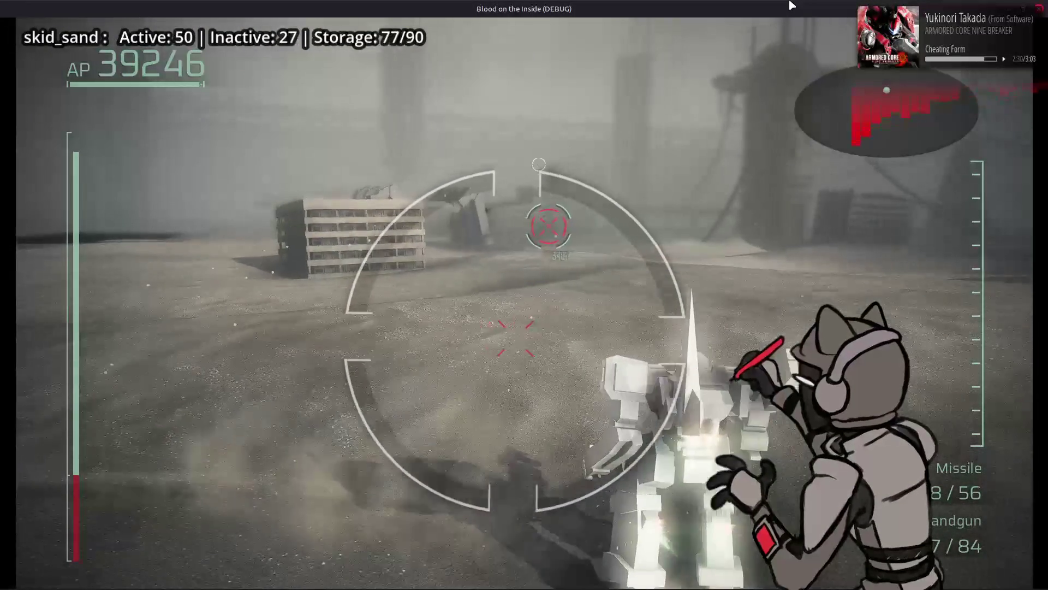
key(d)
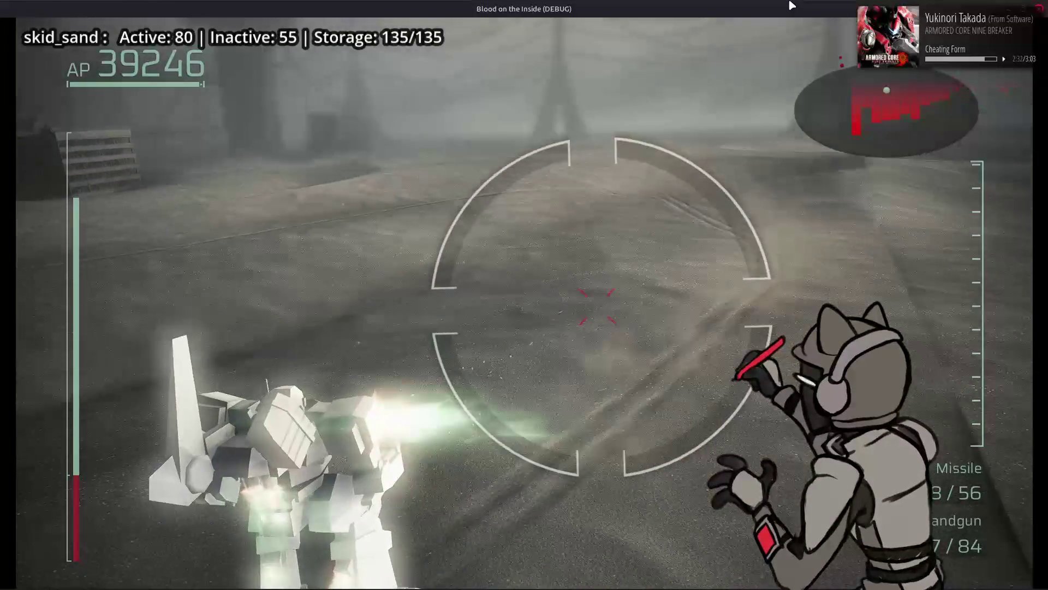
key(d)
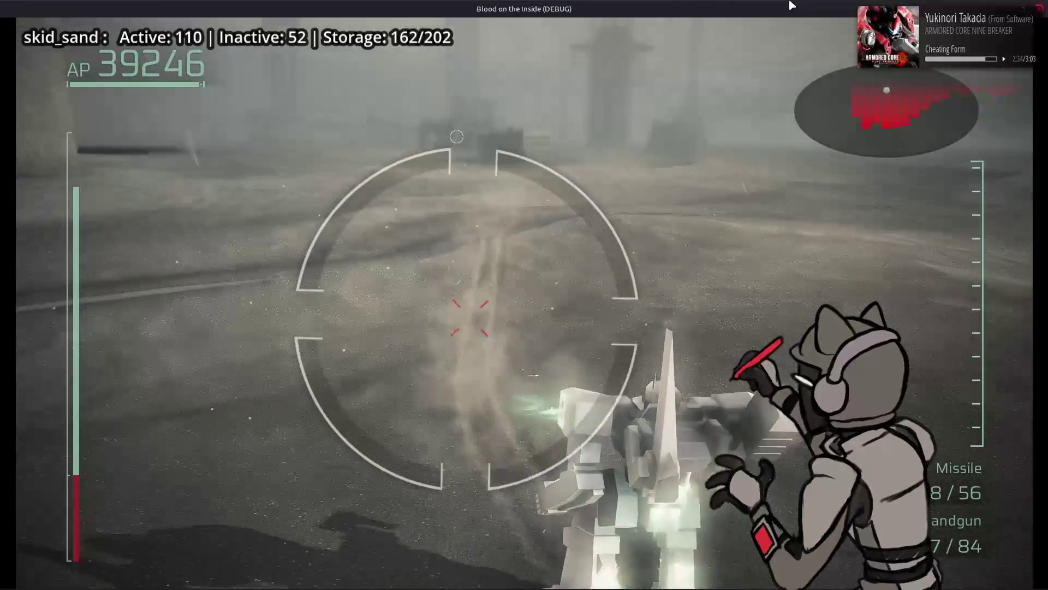
key(d)
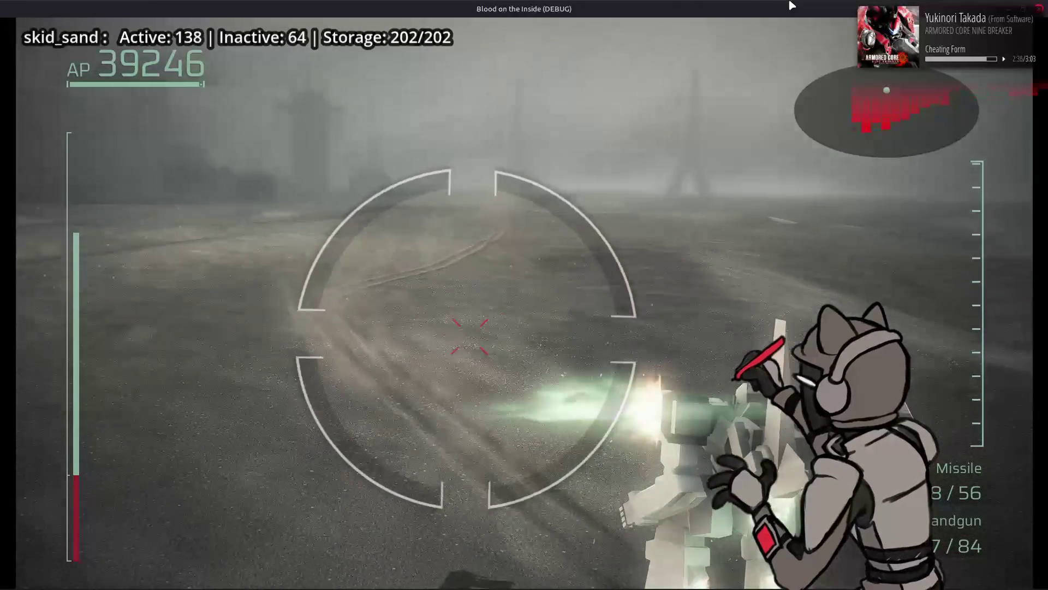
key(d)
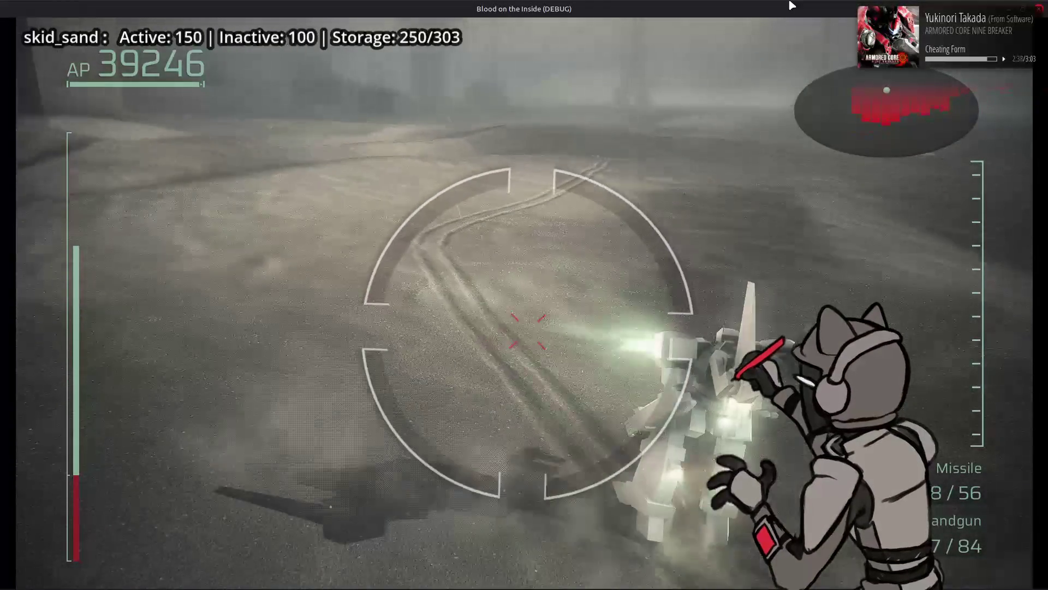
key(d)
key(a)
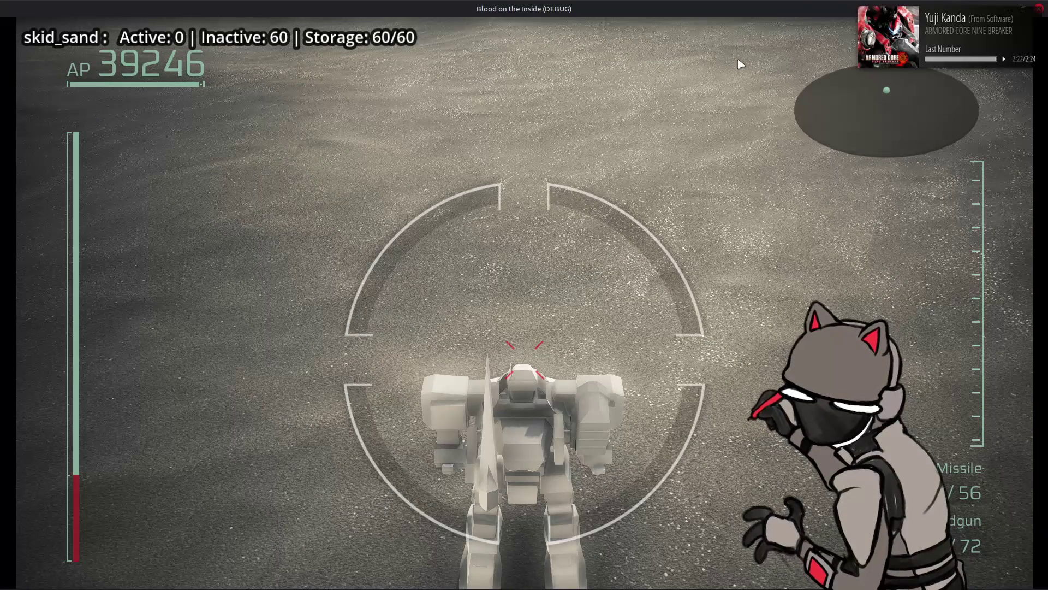
Close the running Blood on the Inside game window to return to the editor.
click(1039, 10)
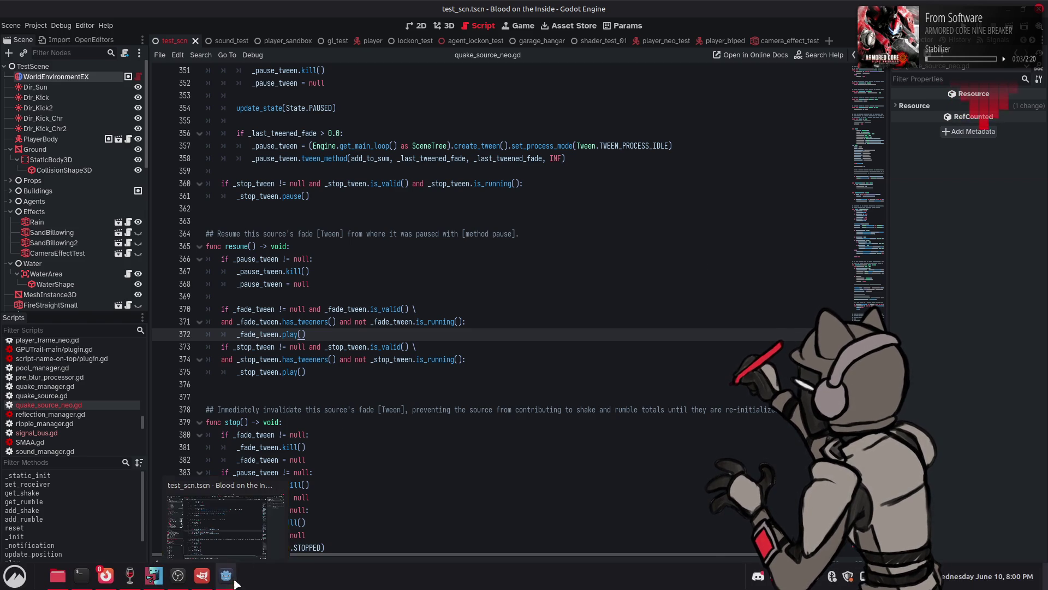
click(219, 582)
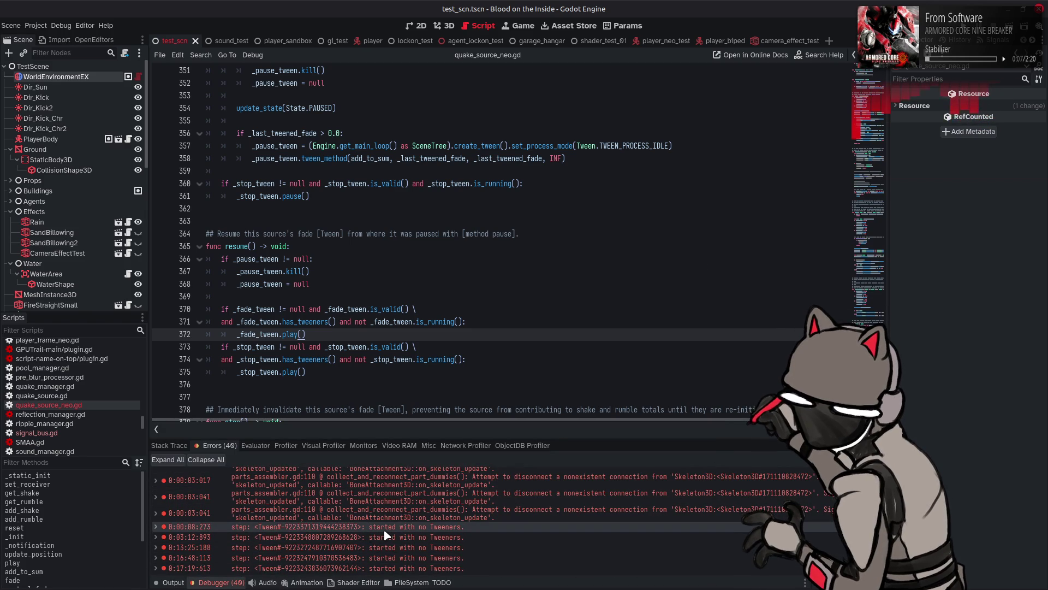
mouse_move(419, 529)
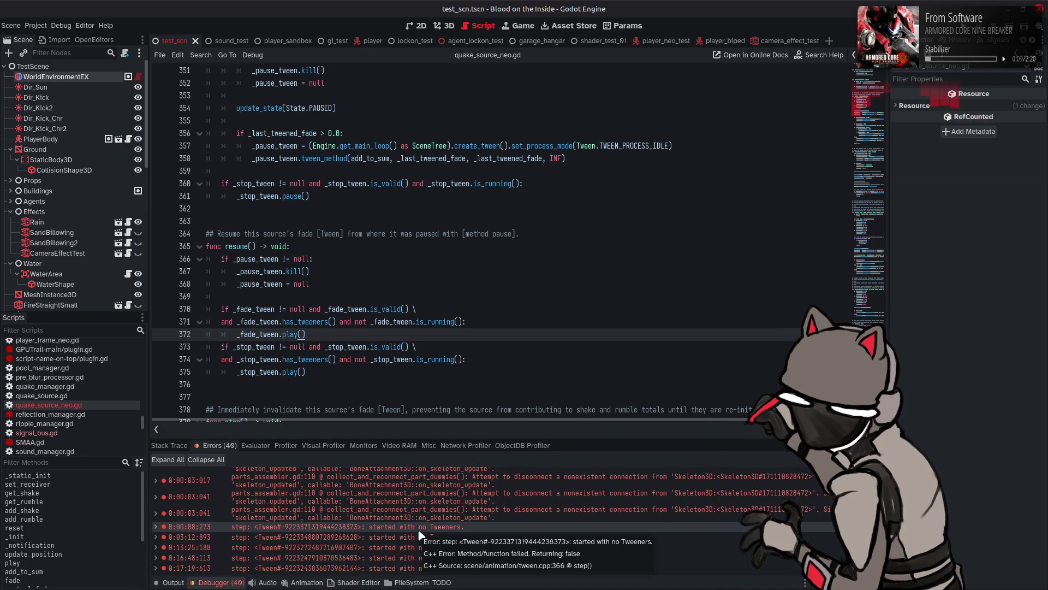
double_click(290, 334)
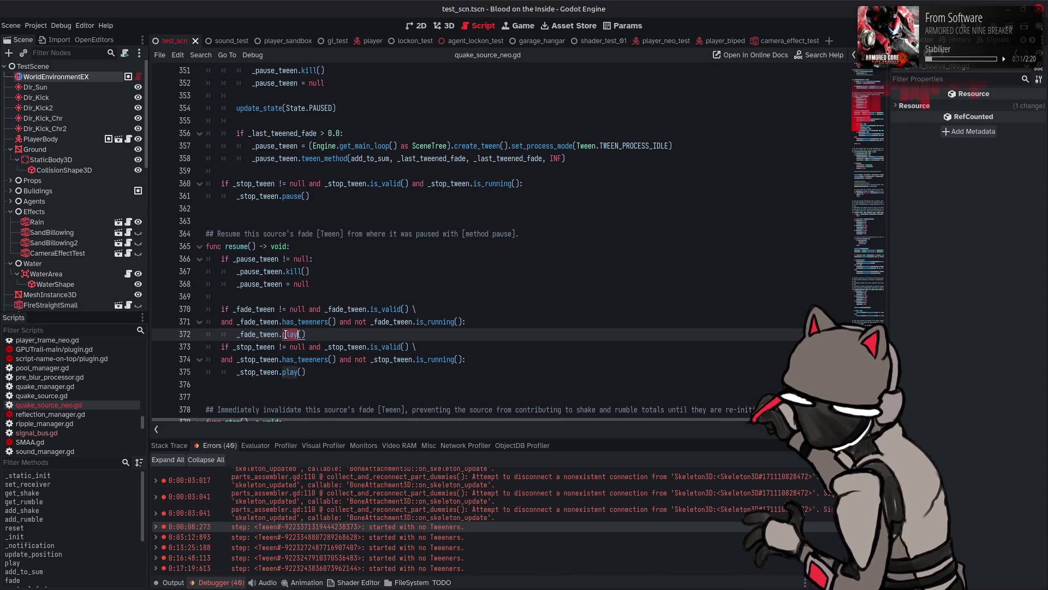
click(422, 296)
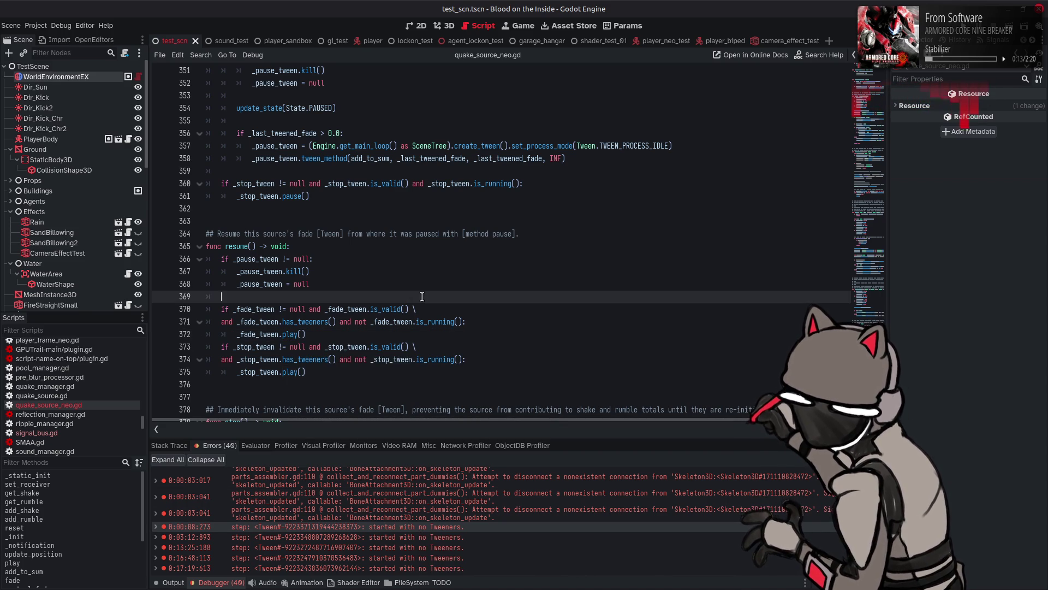
click(224, 582)
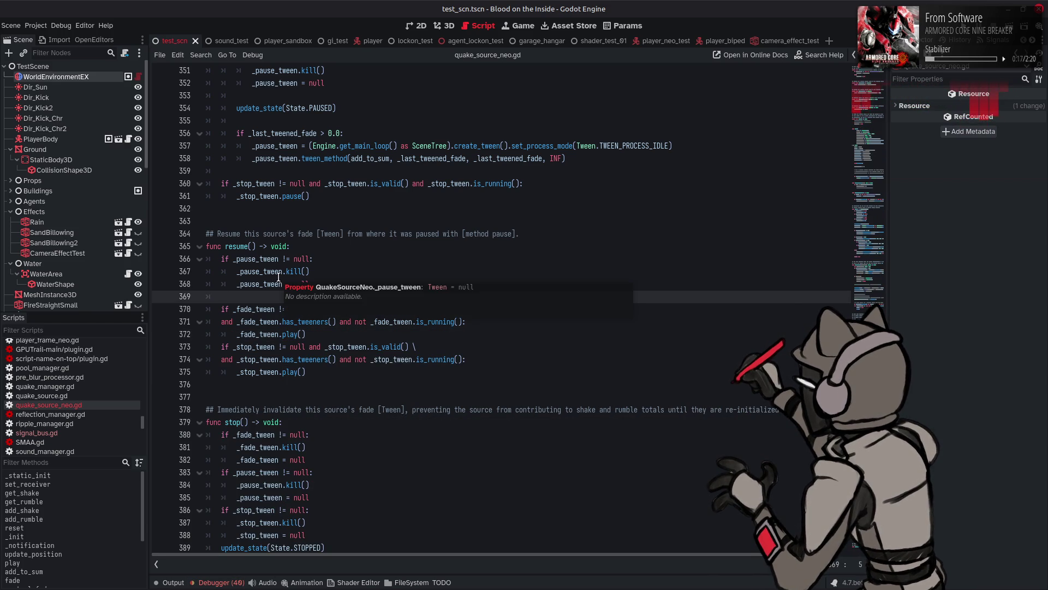
mouse_move(264, 200)
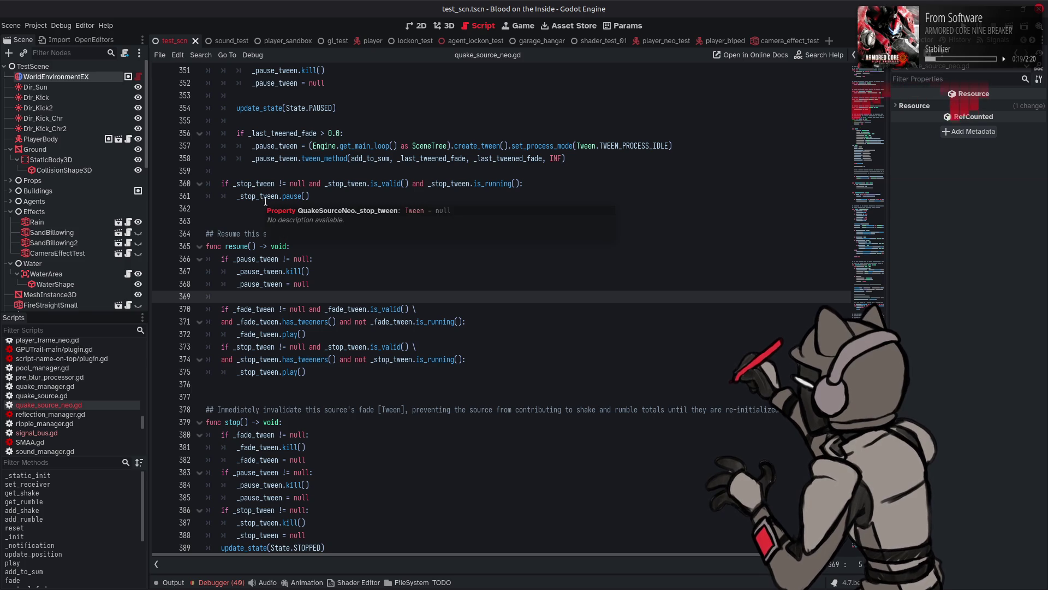
scroll(289, 268, down, 1)
click(314, 334)
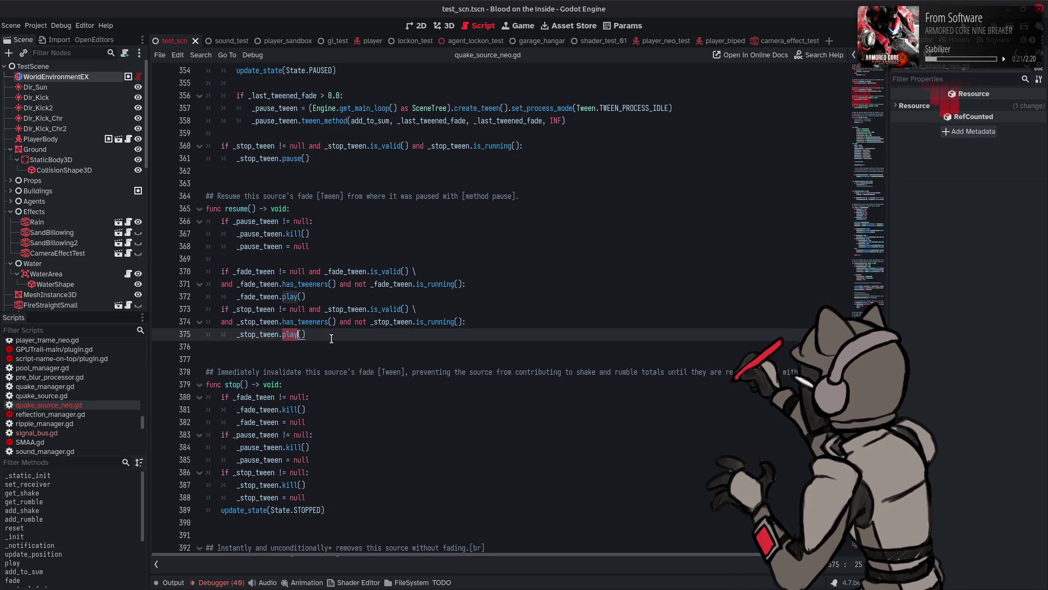
scroll(350, 344, down, 6)
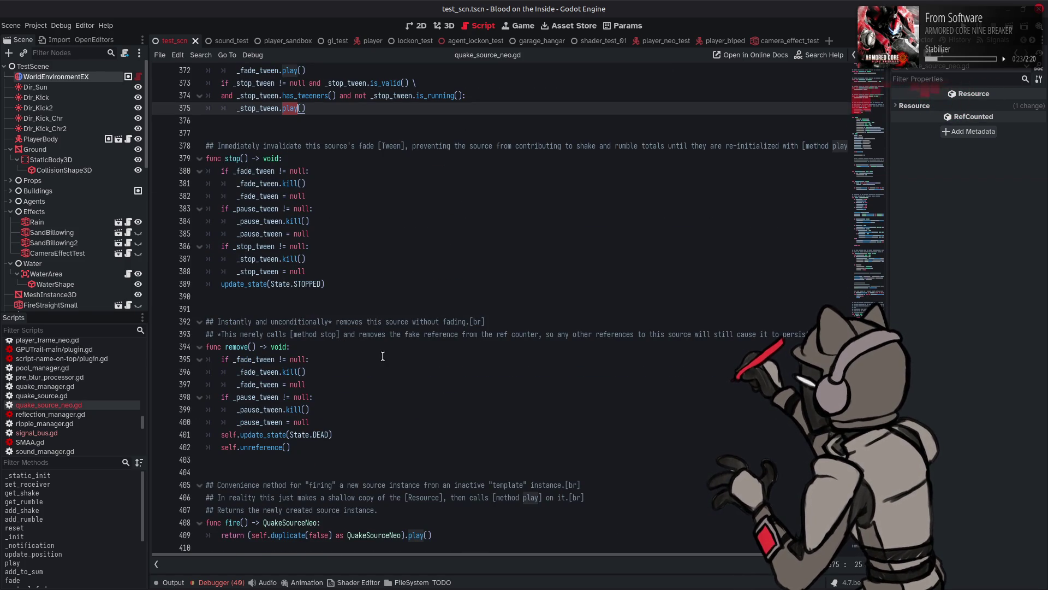
scroll(383, 356, down, 3)
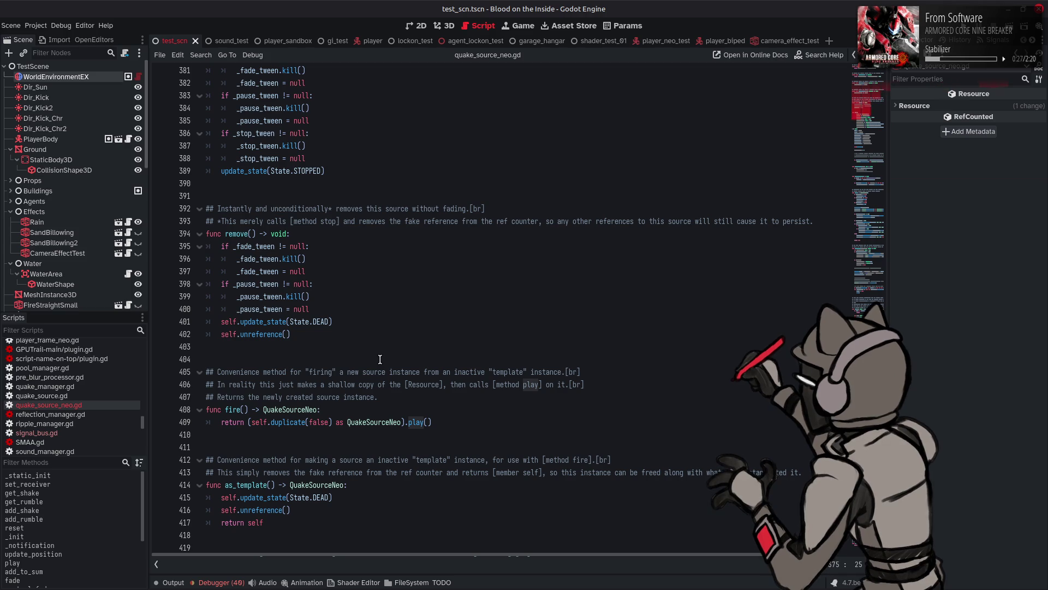
scroll(379, 359, down, 3)
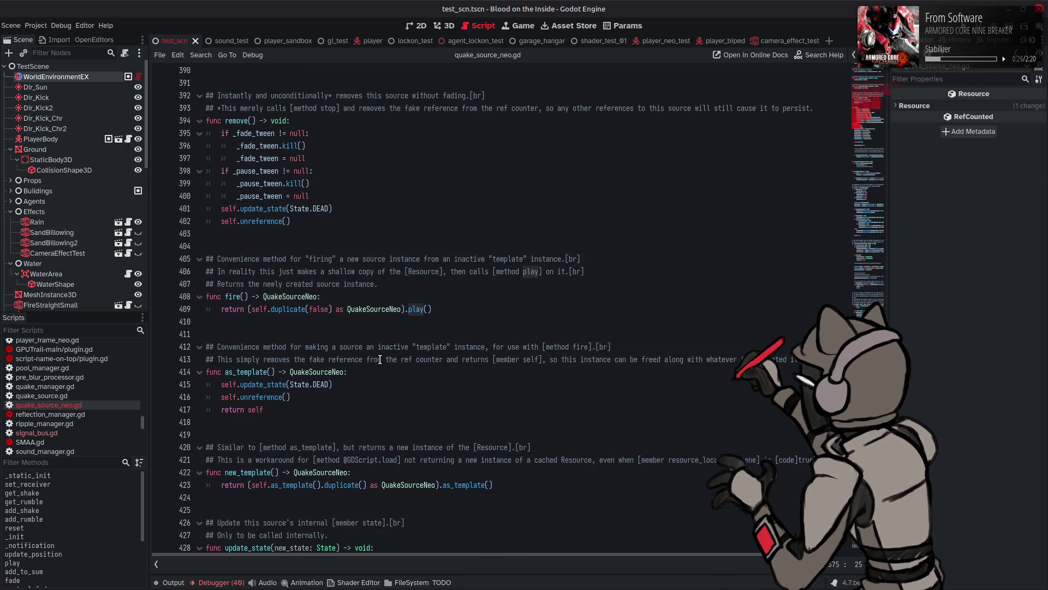
scroll(380, 360, down, 1)
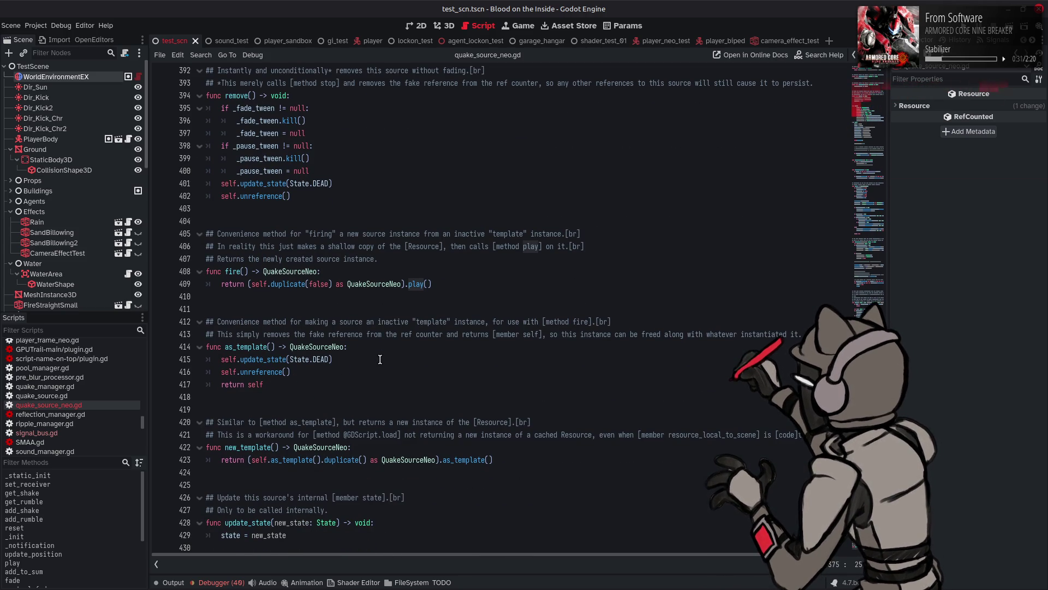
scroll(380, 359, up, 6)
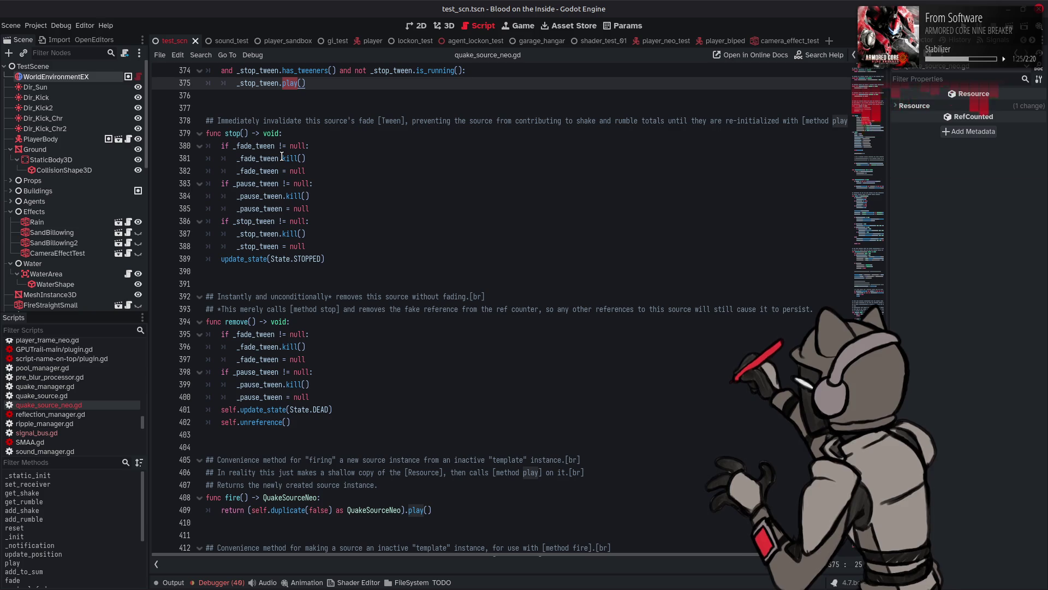
mouse_move(289, 157)
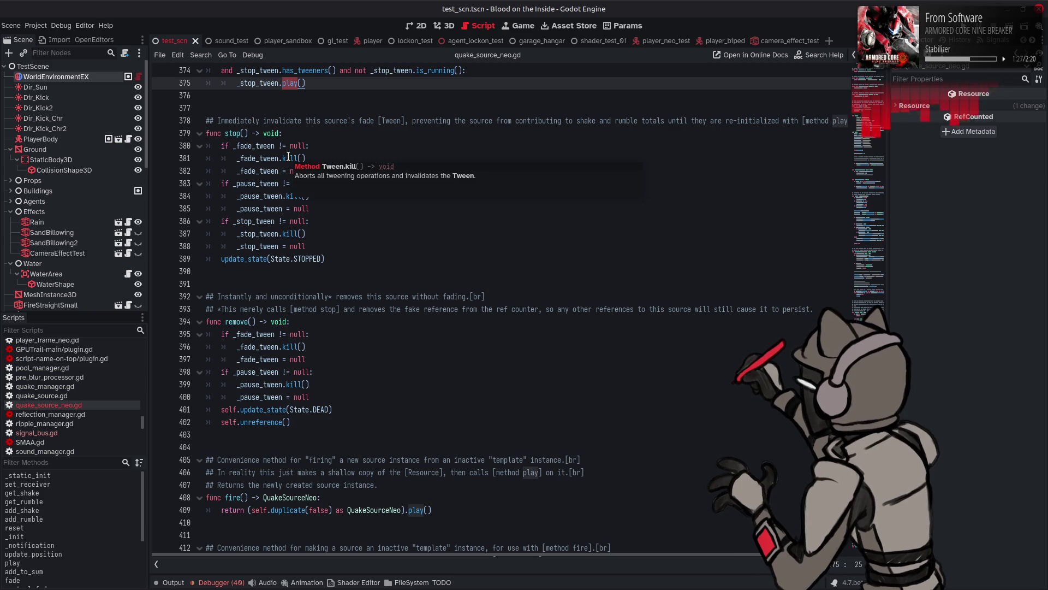
Scroll up to control_fade and show the interpolate_value documentation tooltip on line 340.
scroll(519, 226, up, 5)
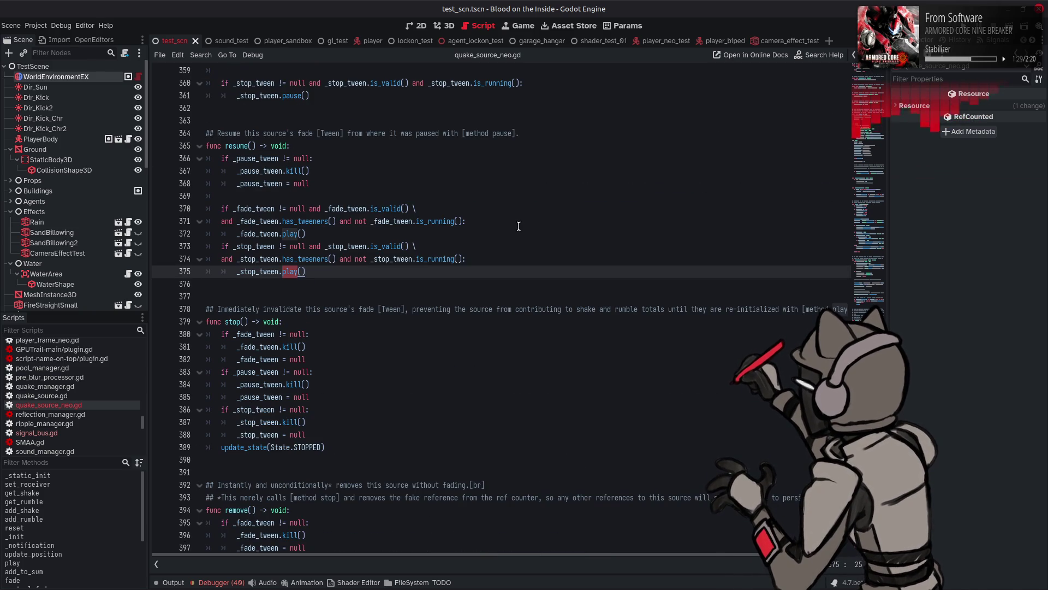
scroll(519, 226, up, 5)
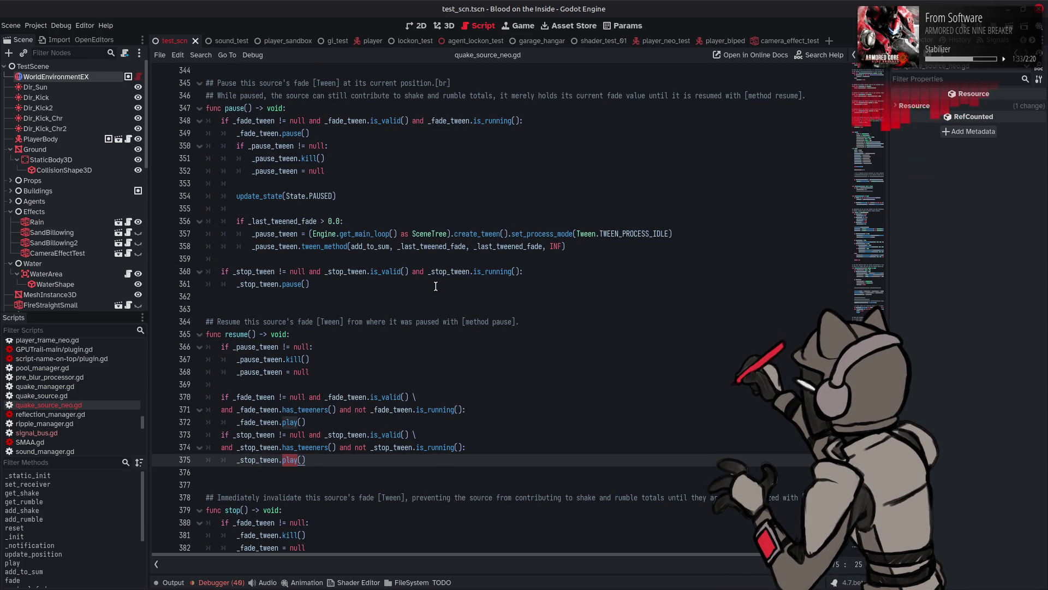
mouse_move(289, 283)
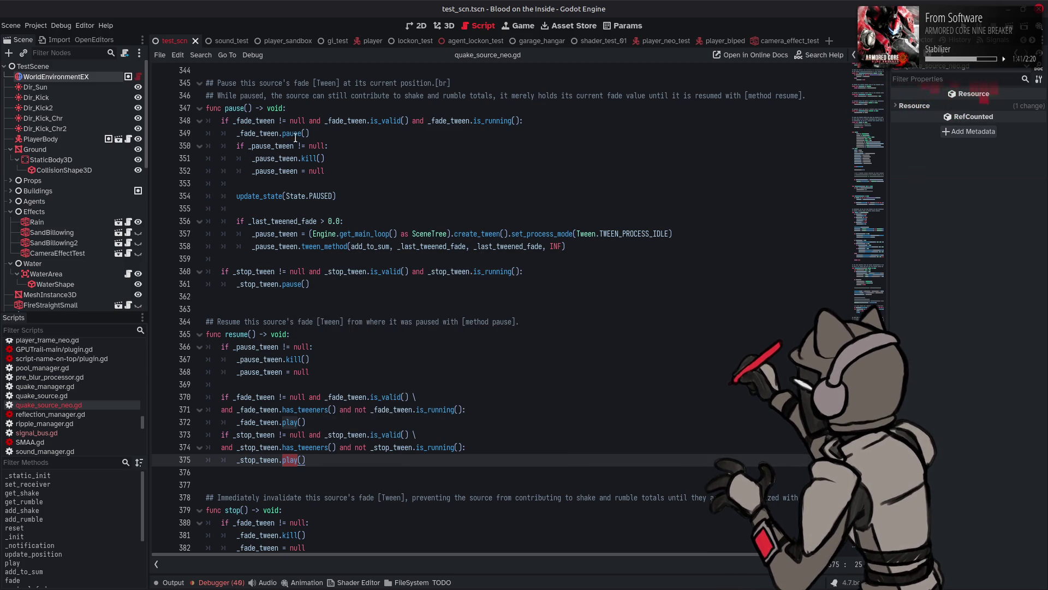
mouse_move(291, 133)
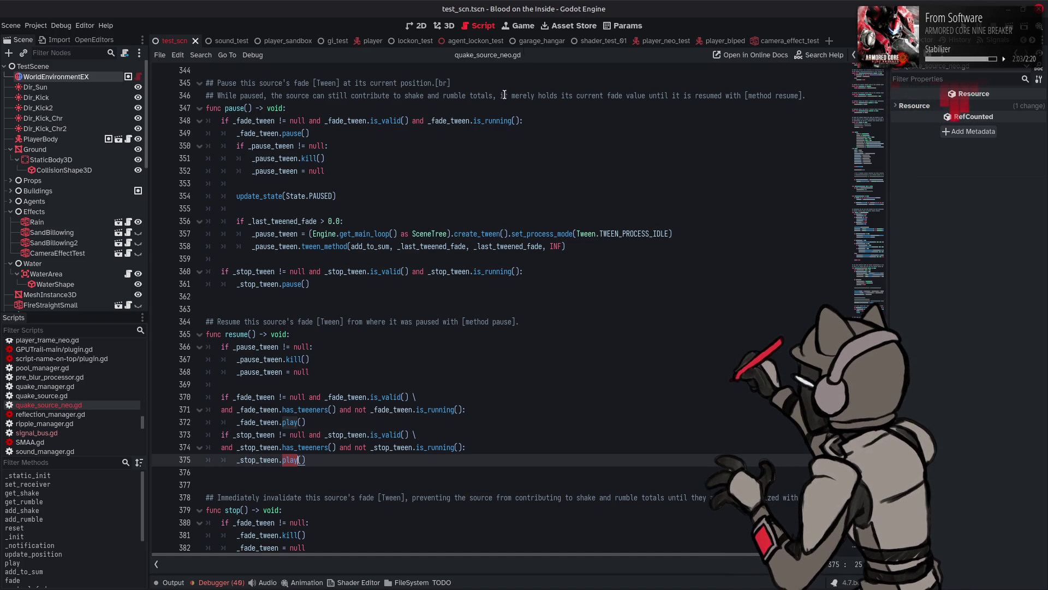
scroll(621, 279, up, 5)
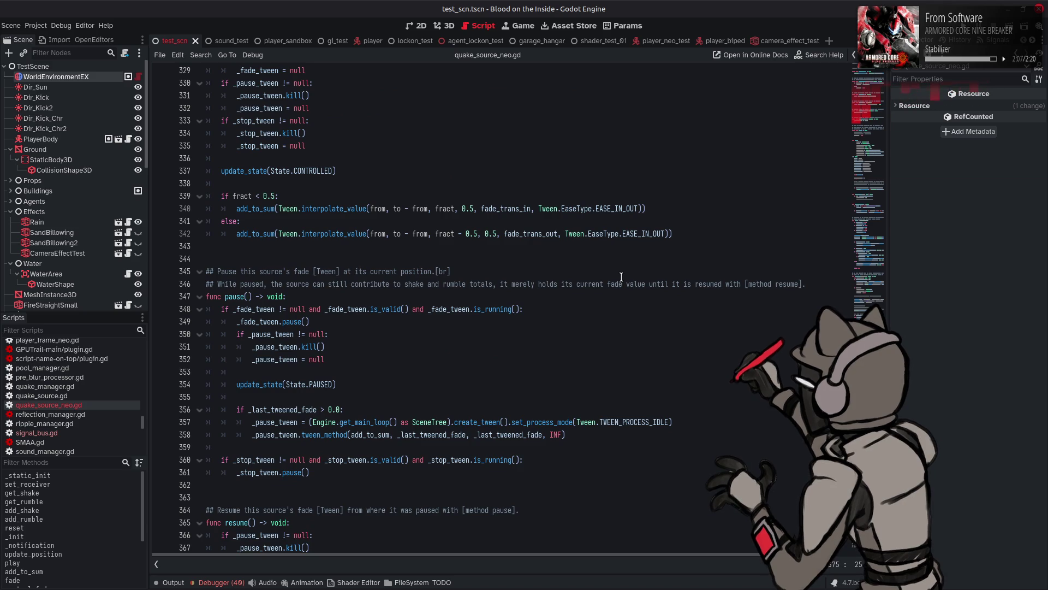
scroll(622, 277, up, 4)
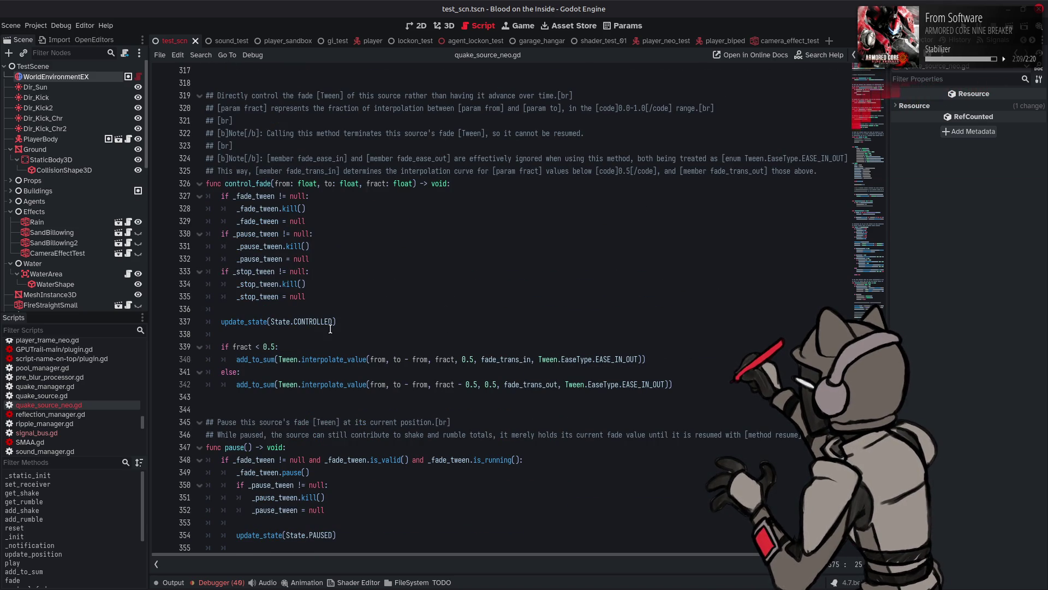
mouse_move(330, 364)
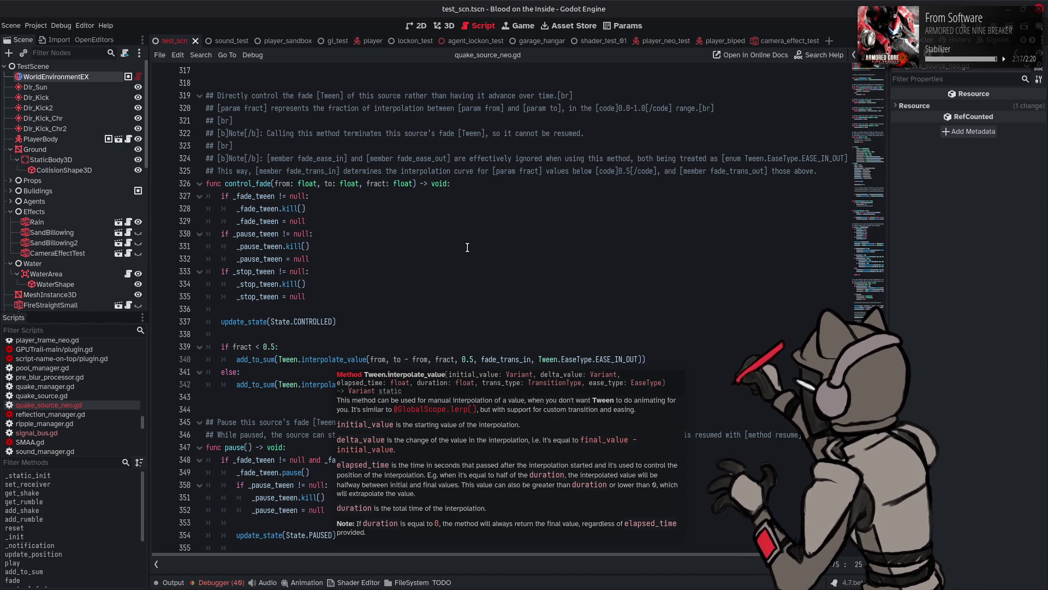
Scroll up to func fade() at line 279 and read its doc tooltip.
scroll(466, 243, up, 7)
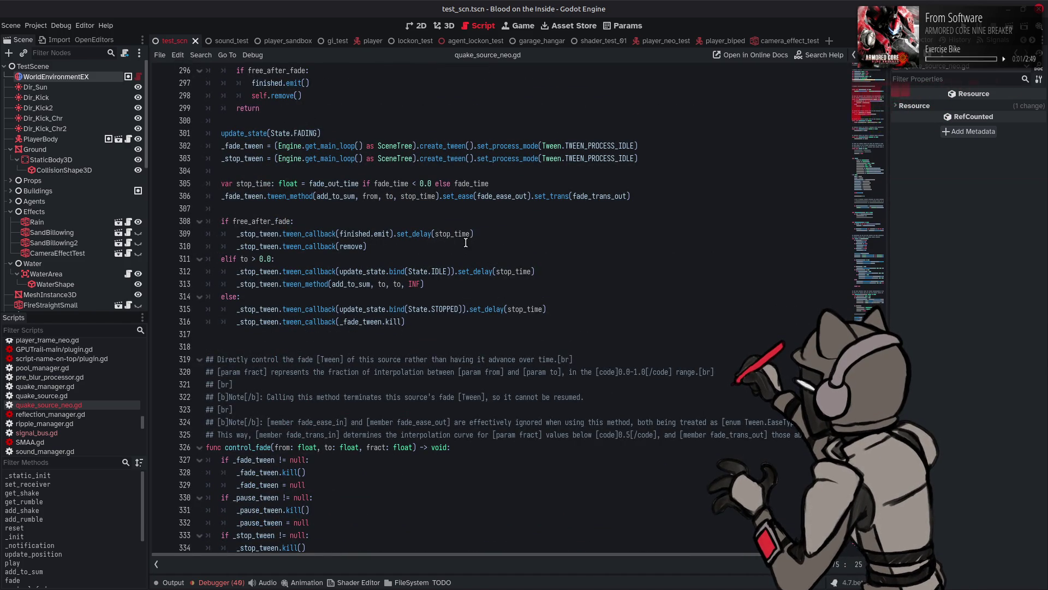
scroll(466, 243, up, 1)
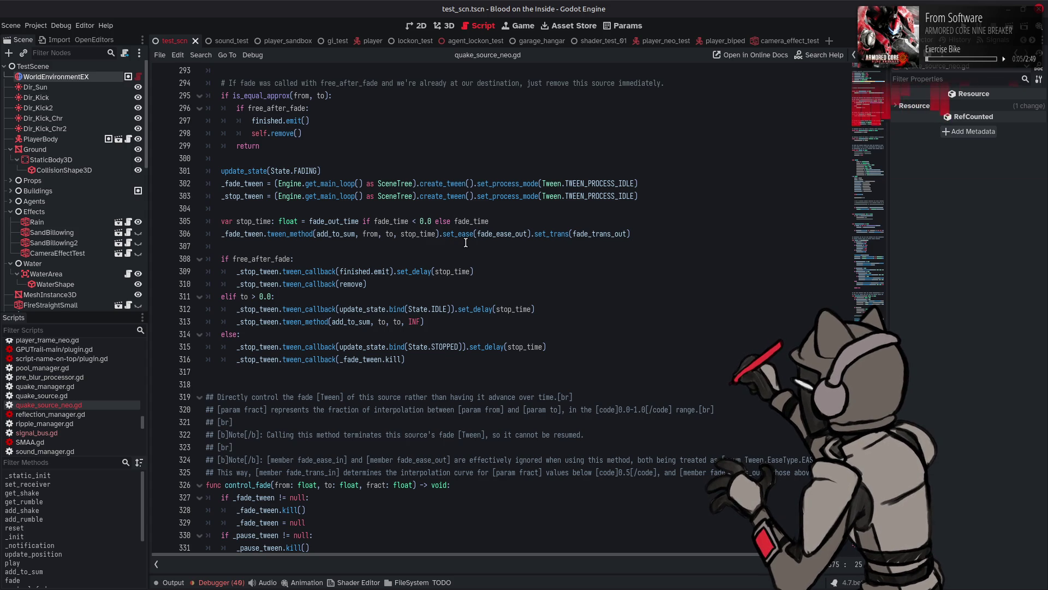
scroll(465, 243, up, 3)
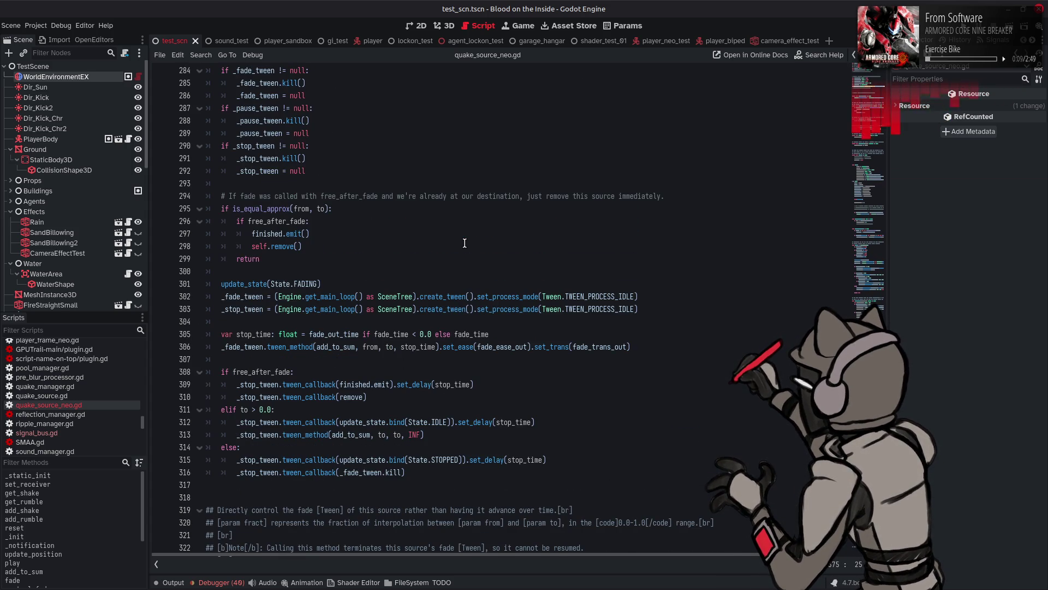
scroll(464, 243, up, 1)
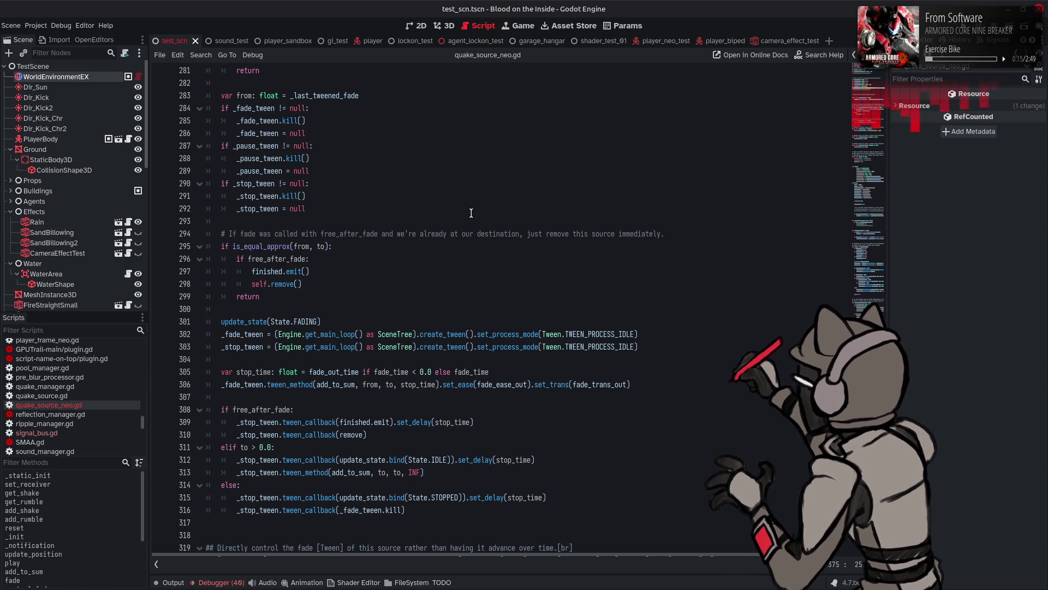
scroll(471, 213, up, 3)
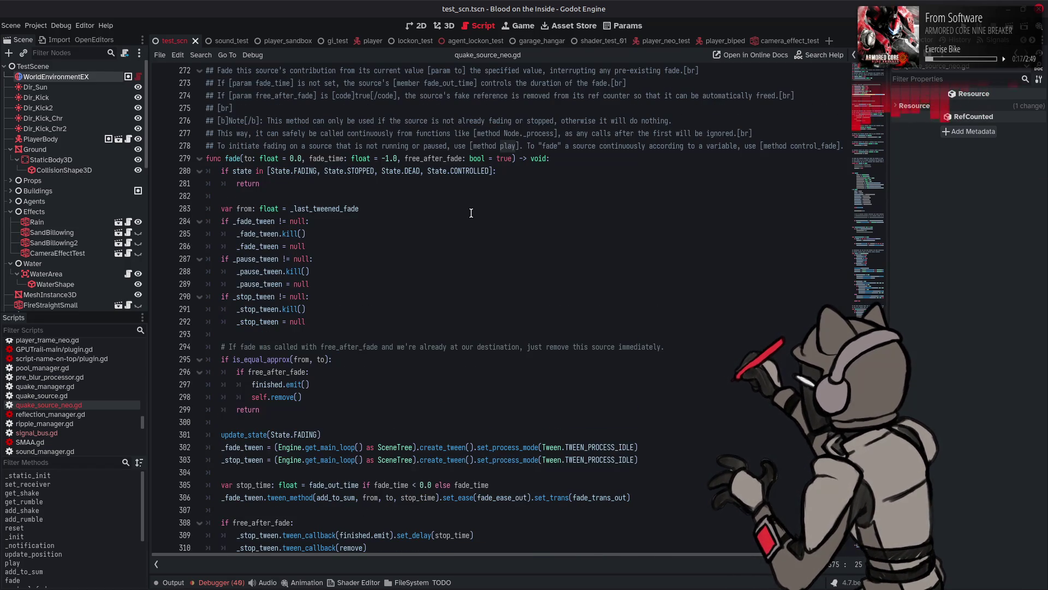
mouse_move(240, 157)
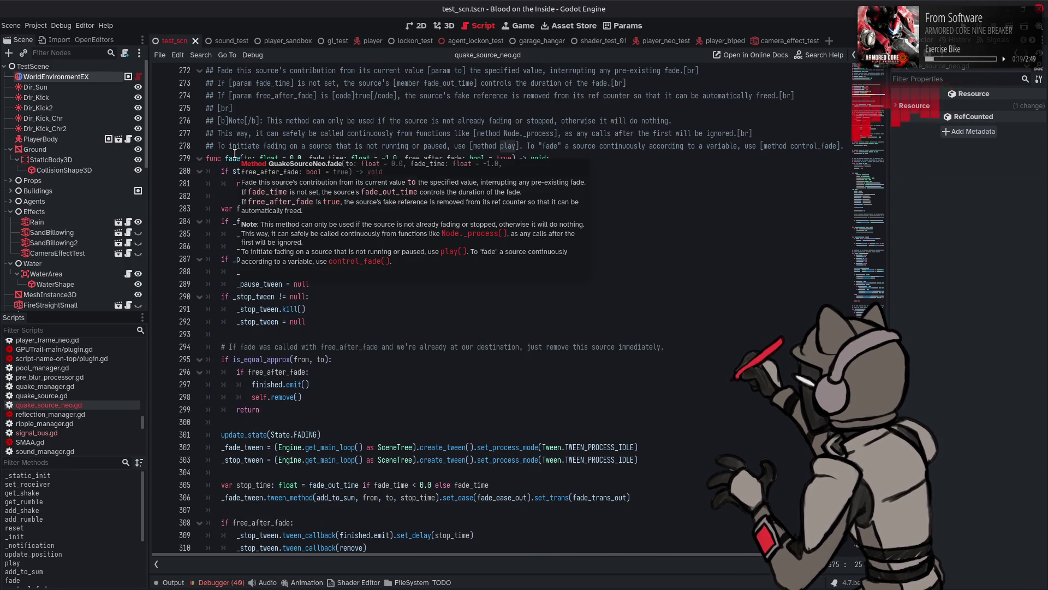
Scroll to line 257, then switch to the browser showing the mech image.
scroll(416, 298, down, 2)
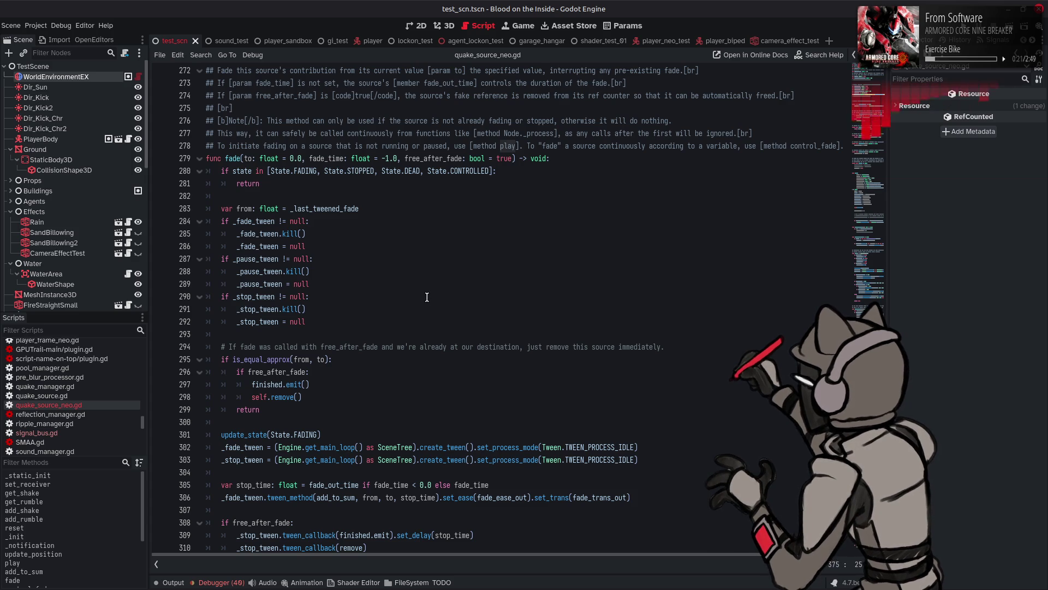
scroll(427, 297, down, 1)
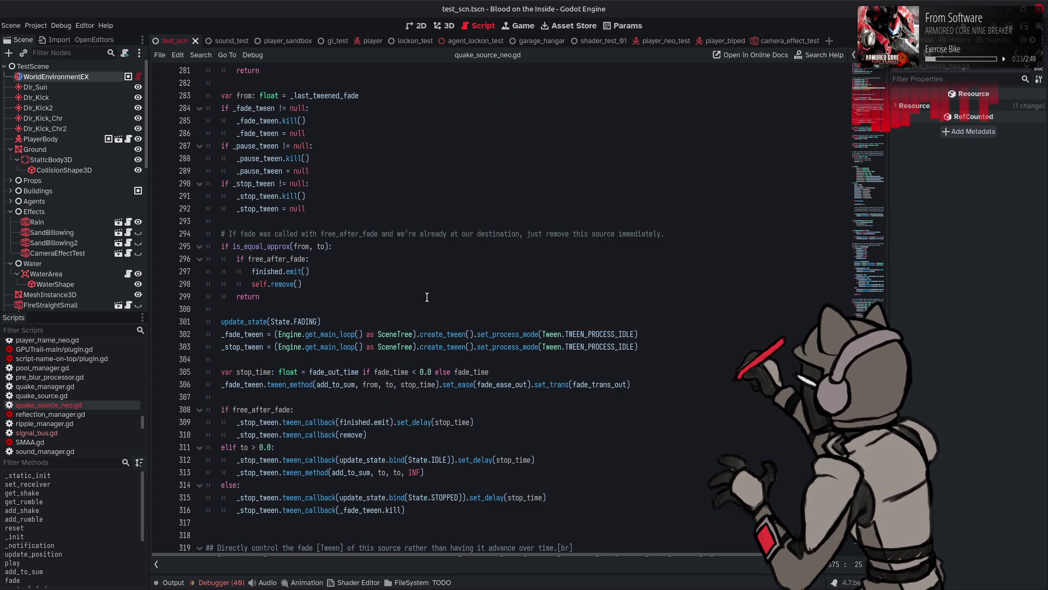
scroll(427, 297, down, 1)
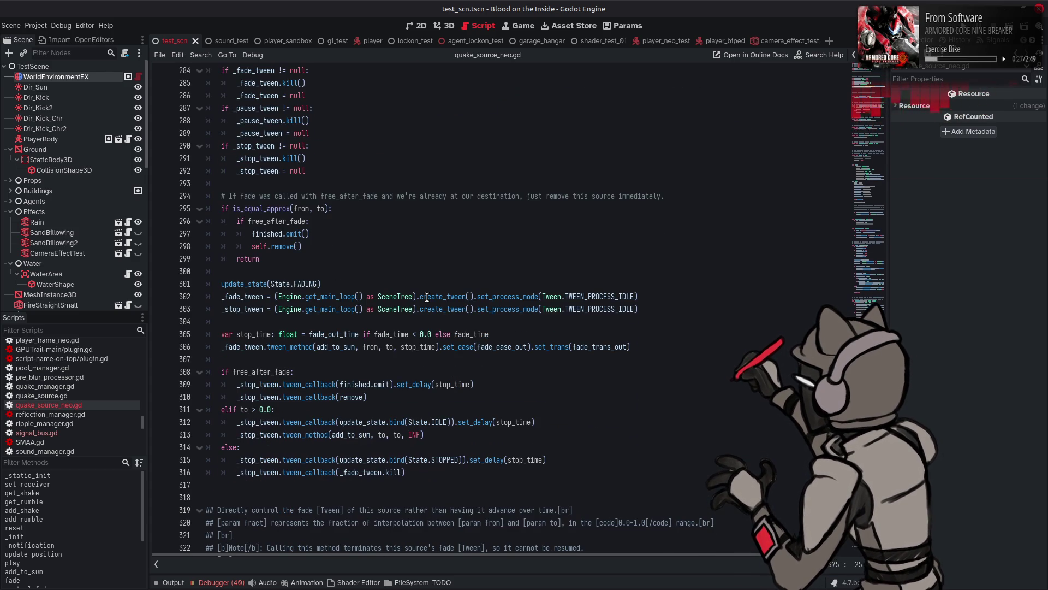
scroll(427, 297, up, 9)
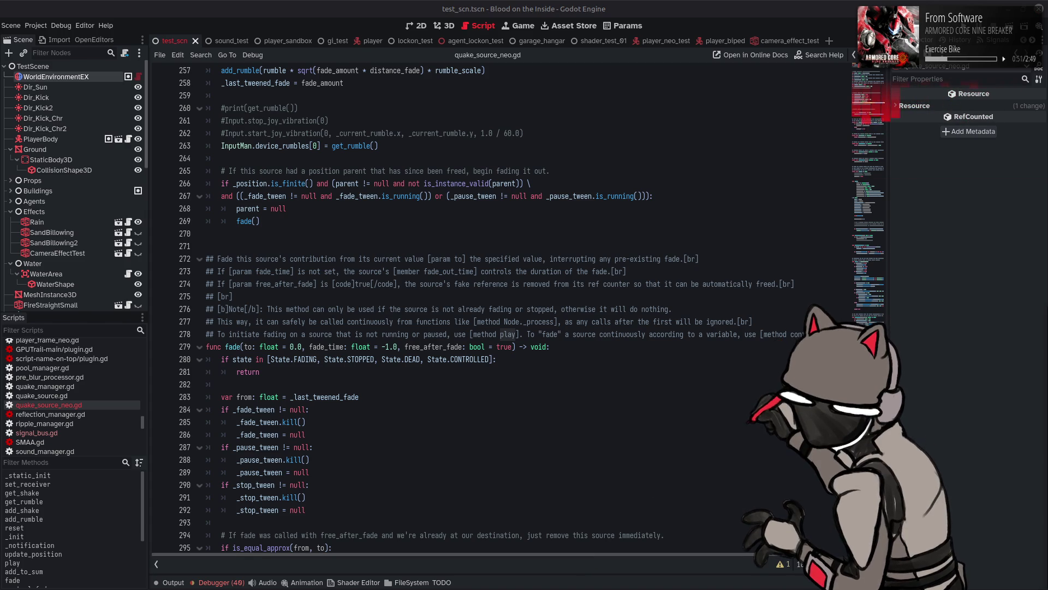
key(alt+Tab)
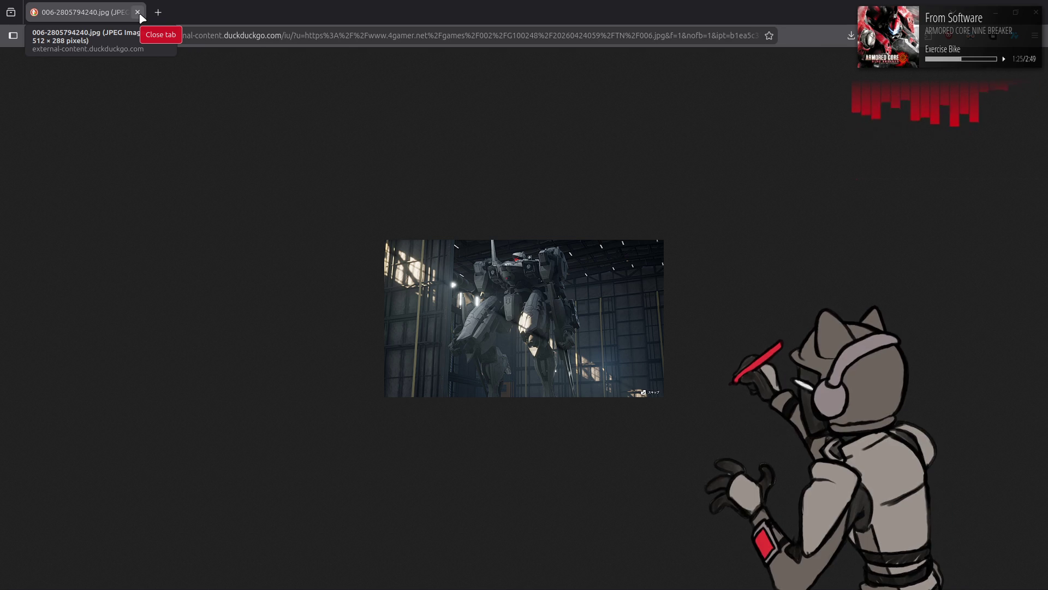
click(139, 12)
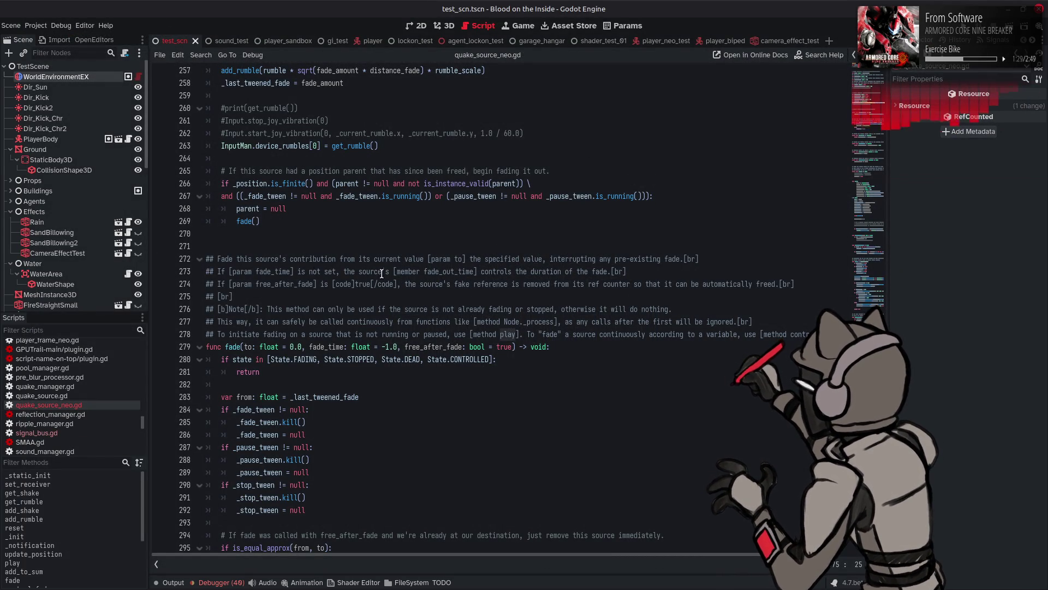
Read the fade() and add_to_sum doc tooltips, then scroll up to play() near line 208.
mouse_move(241, 223)
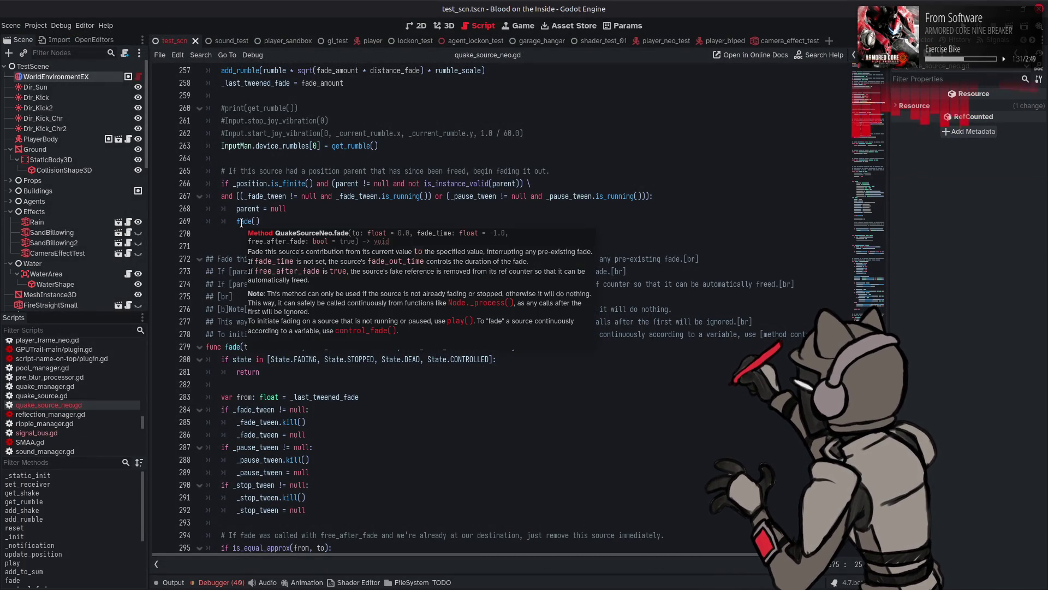
scroll(242, 223, up, 8)
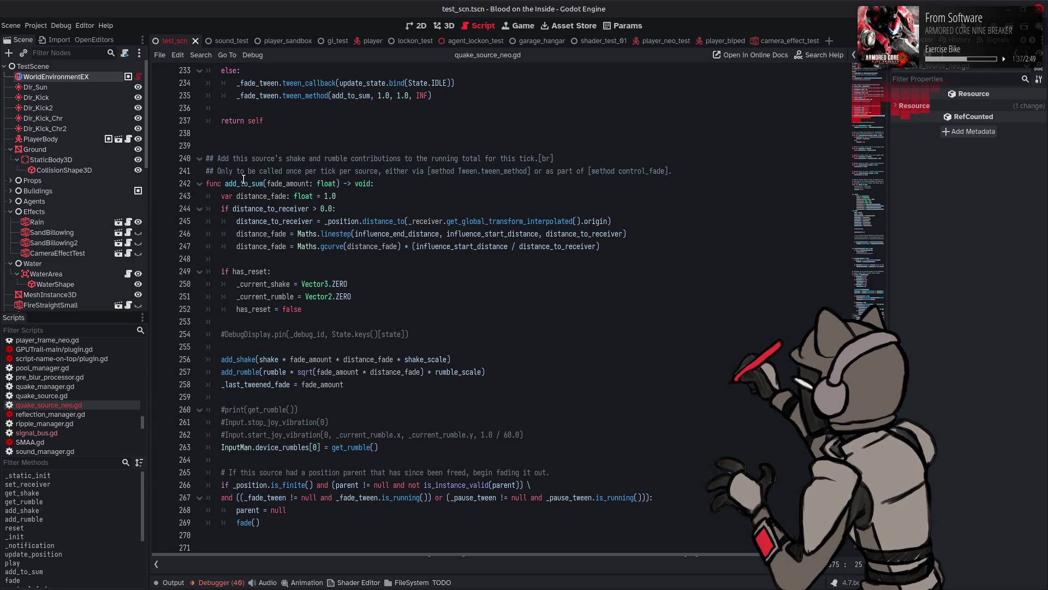
mouse_move(244, 179)
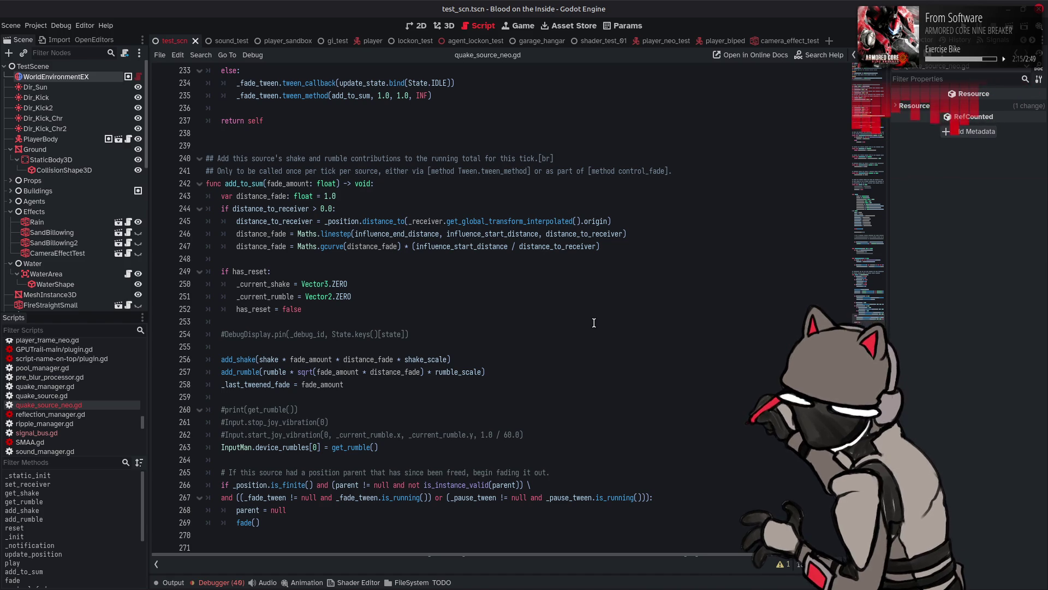
scroll(594, 323, up, 4)
scroll(594, 322, up, 4)
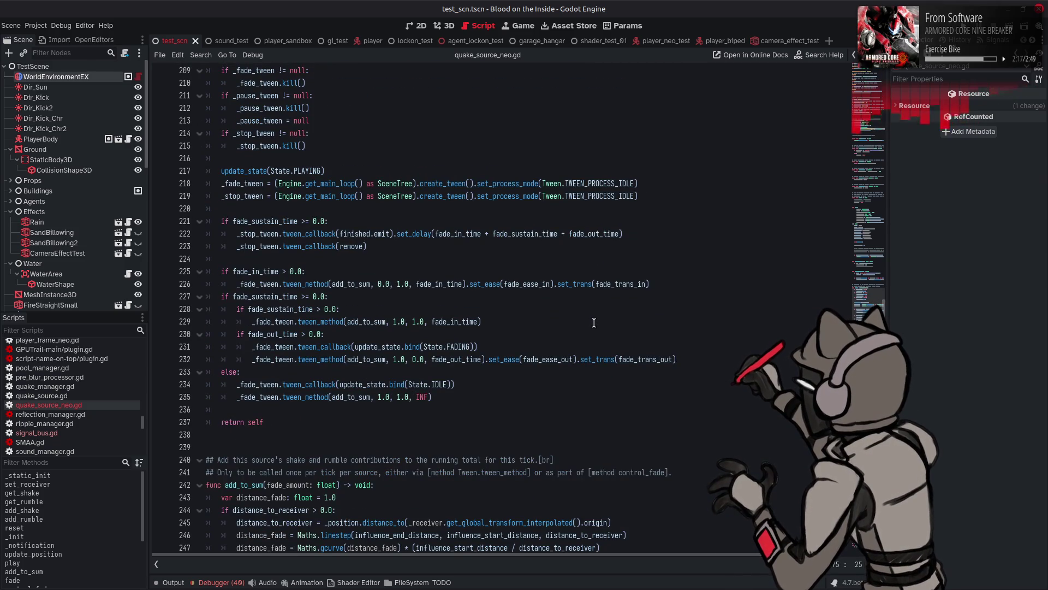
scroll(593, 322, up, 10)
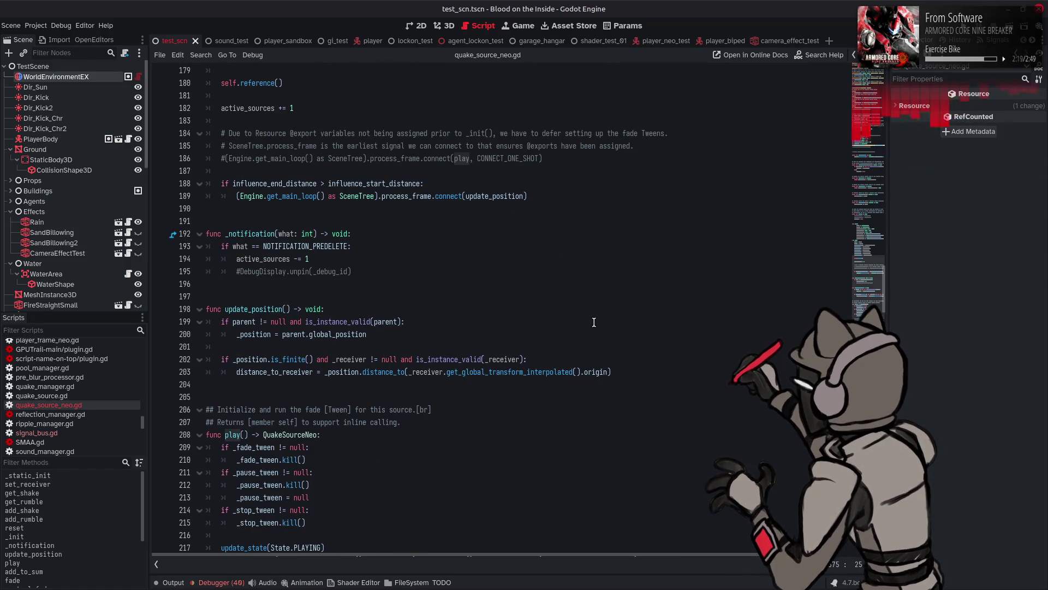